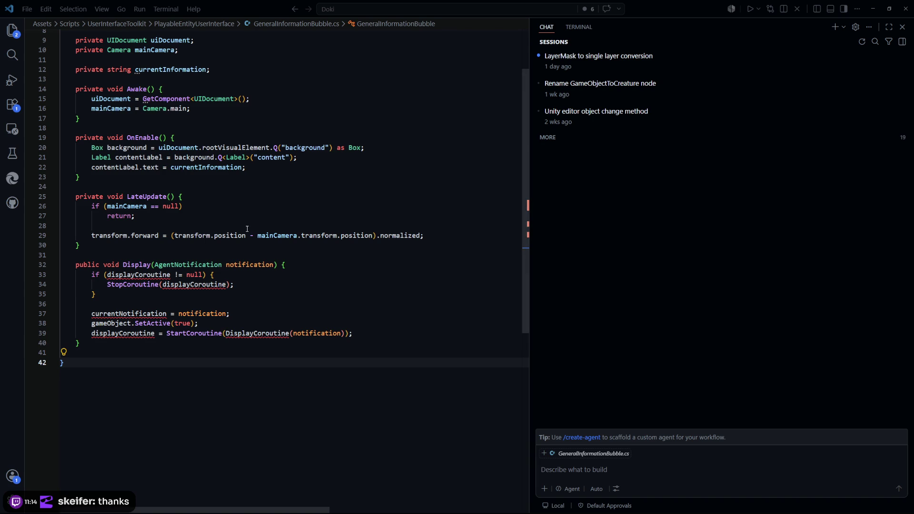
Step: Delete the displayCoroutine null-check block from GeneralInformationBubble's Display method
click(306, 274)
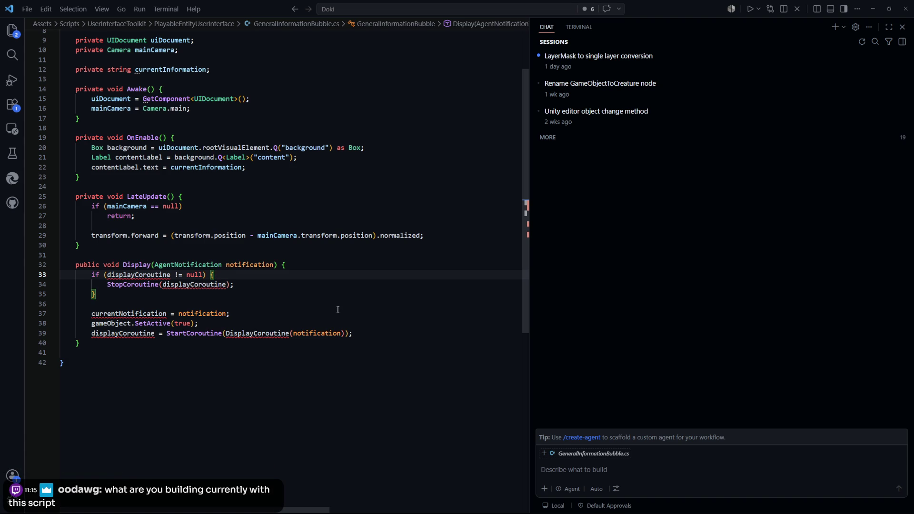
click(305, 284)
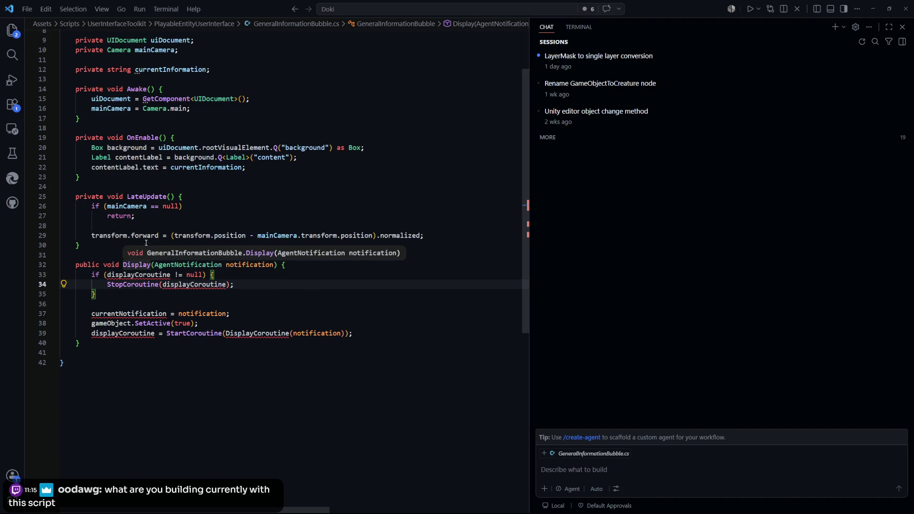
key(Down)
key(Down)
key(Down)
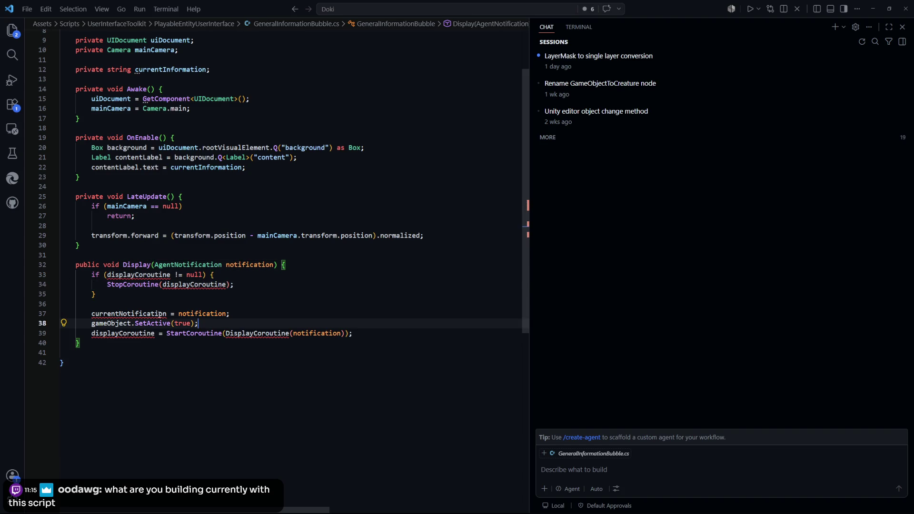
scroll(143, 314, up, 1)
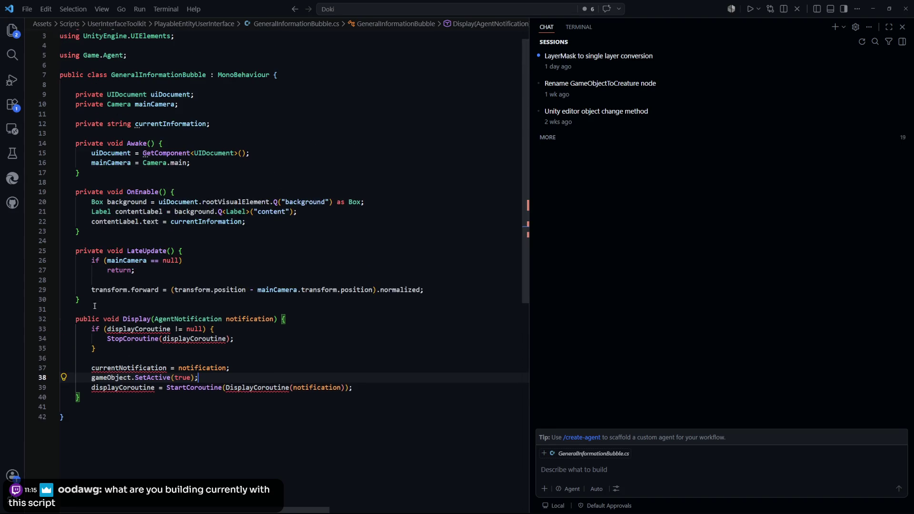
drag(116, 331, 116, 309)
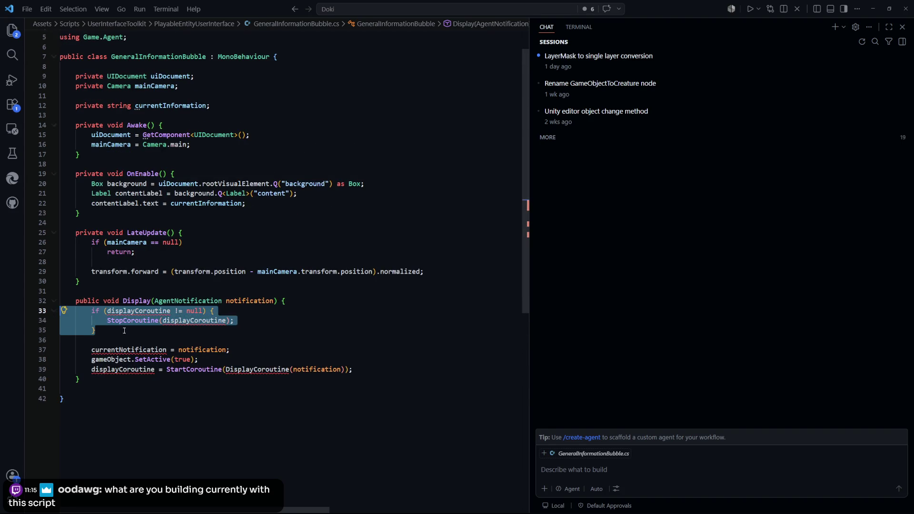
key(BackSpace)
key(Delete)
key(ctrl+End)
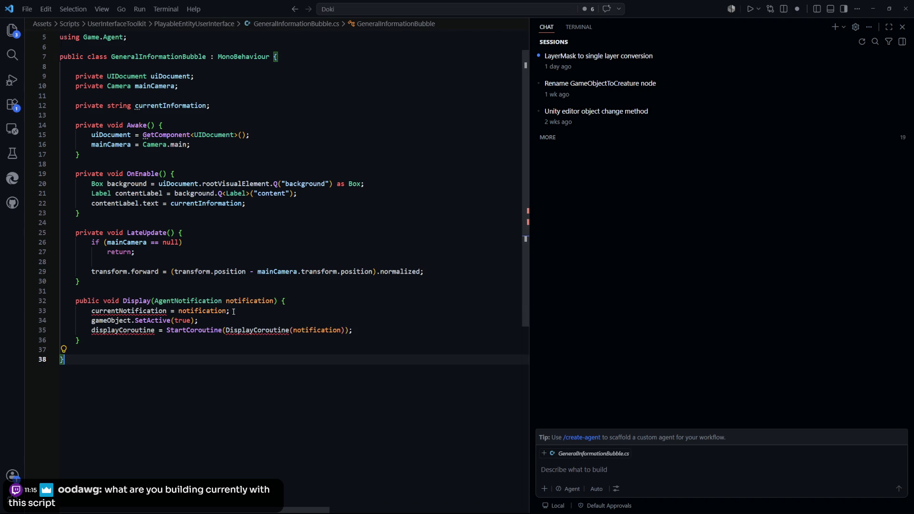
click(171, 105)
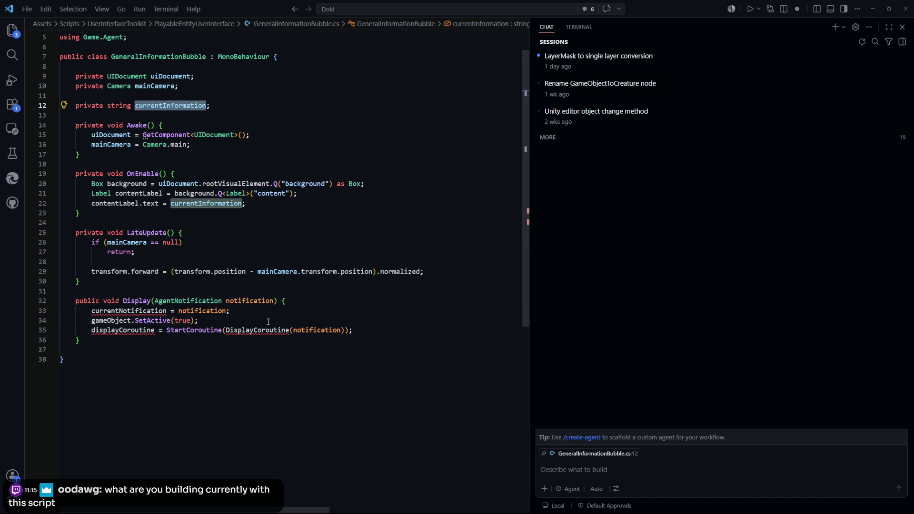
Step: Change Display's parameters to (string information, Vector3 position) and assign both values
click(200, 320)
drag(276, 301, 155, 303)
key(BackSpace)
text(string information)
text(information,)
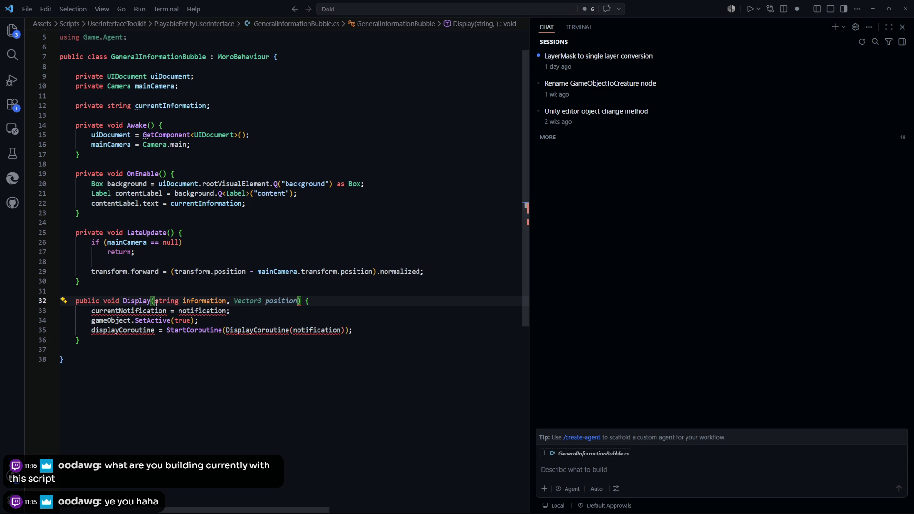
key(Tab)
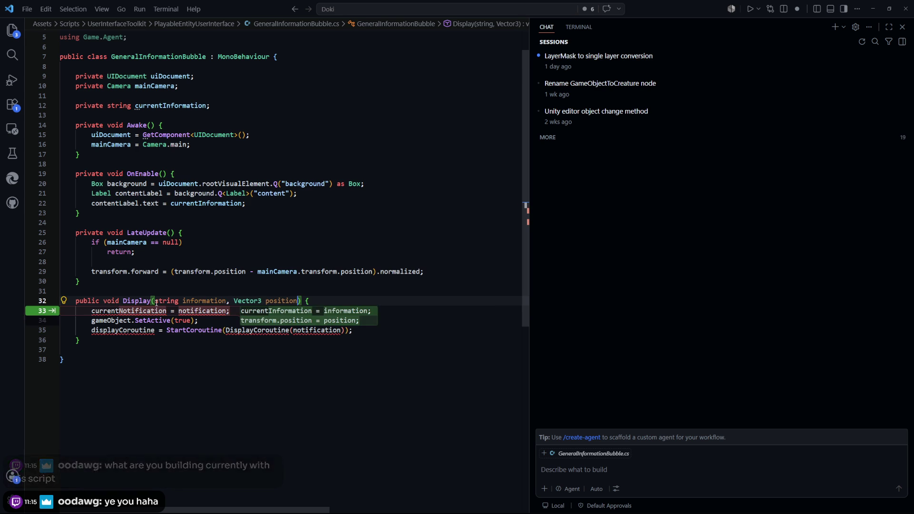
key(Tab)
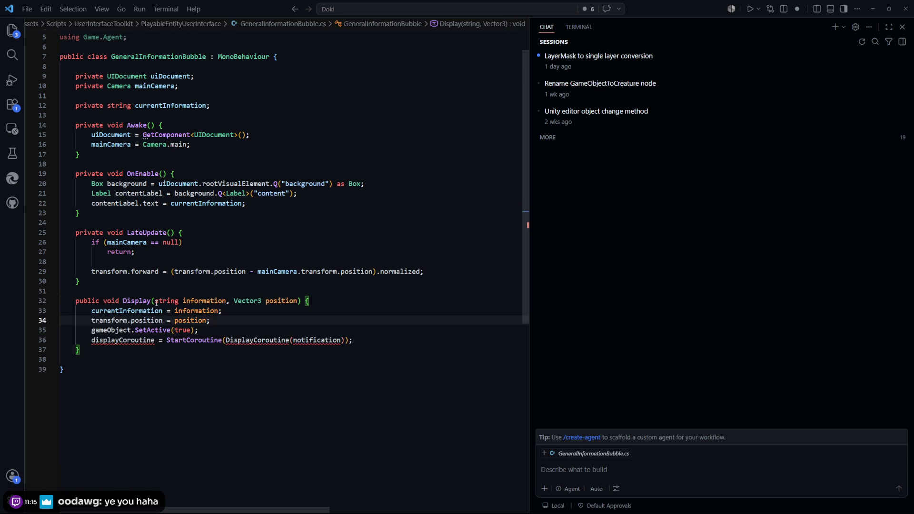
Step: Remove the StartCoroutine call from Display and save the script
click(157, 370)
click(226, 311)
mouse_move(225, 310)
mouse_down()
mouse_move(91, 311)
mouse_move(204, 321)
mouse_move(94, 321)
mouse_up()
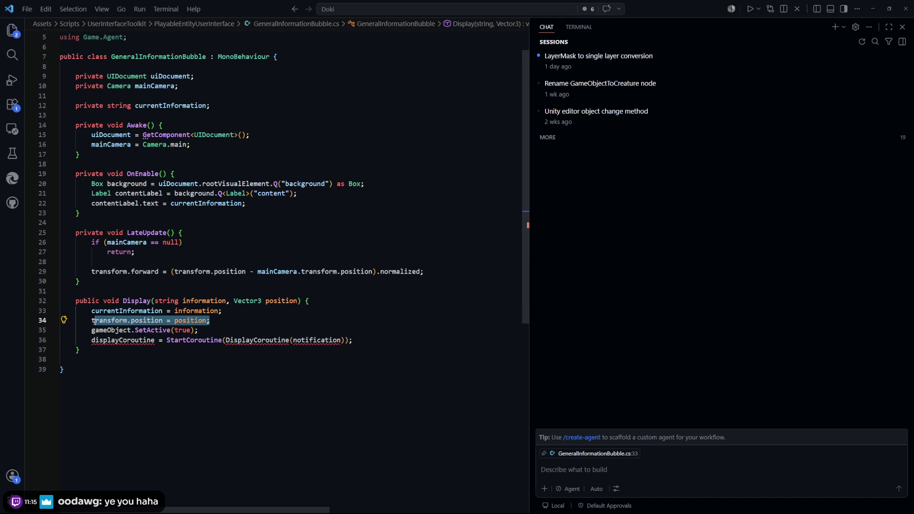
click(210, 320)
drag(198, 330, 121, 332)
click(282, 404)
key(Tab)
key(Tab)
key(ctrl+s)
Step: Add a public Hide() method below Display that deactivates the object
key(Return)
key(Return)
text(public void Hide)
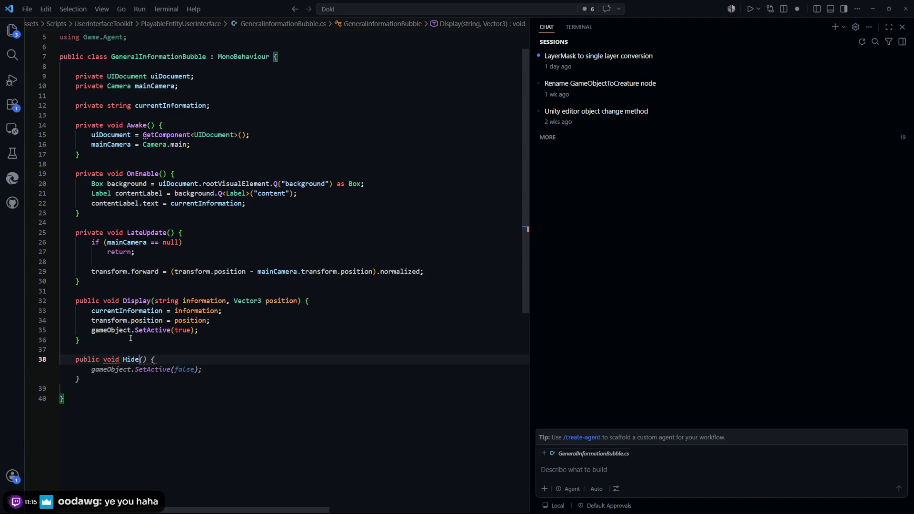
key(Tab)
click(359, 340)
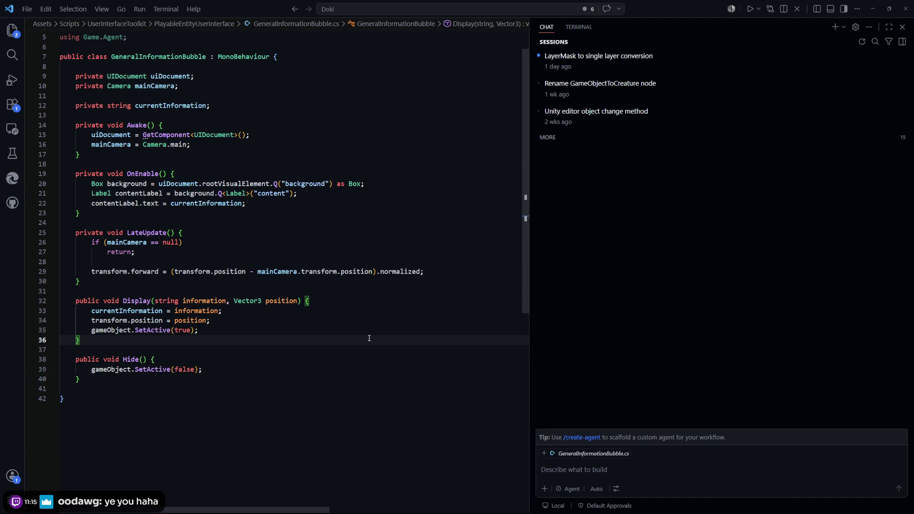
key(ctrl+p)
Step: Open PlayableActionInspect.cs and select the VisualInformation inspectInterface declaration on line 14
text(playable)
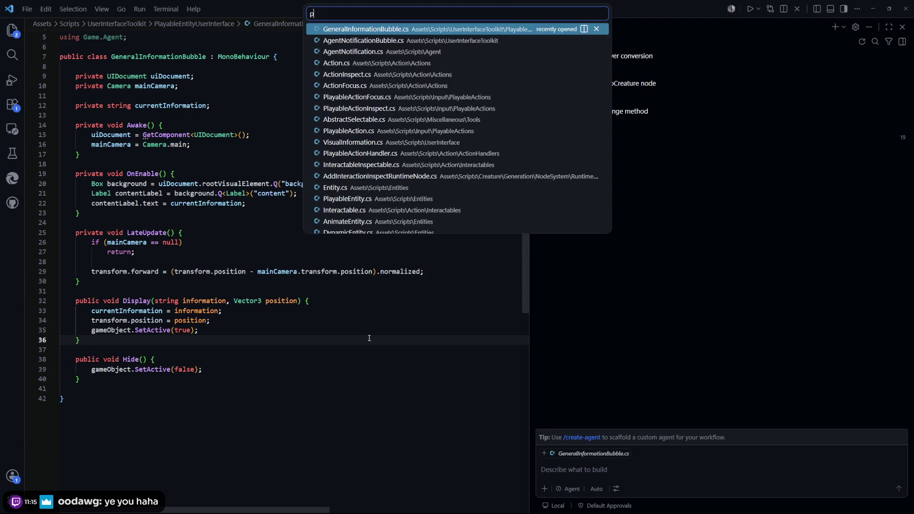
key(Down)
key(Down)
key(Down)
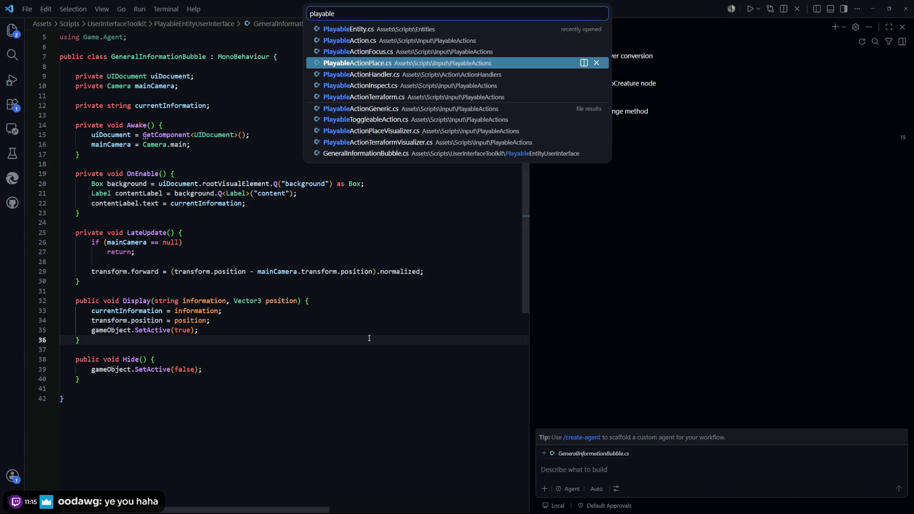
key(Return)
click(362, 219)
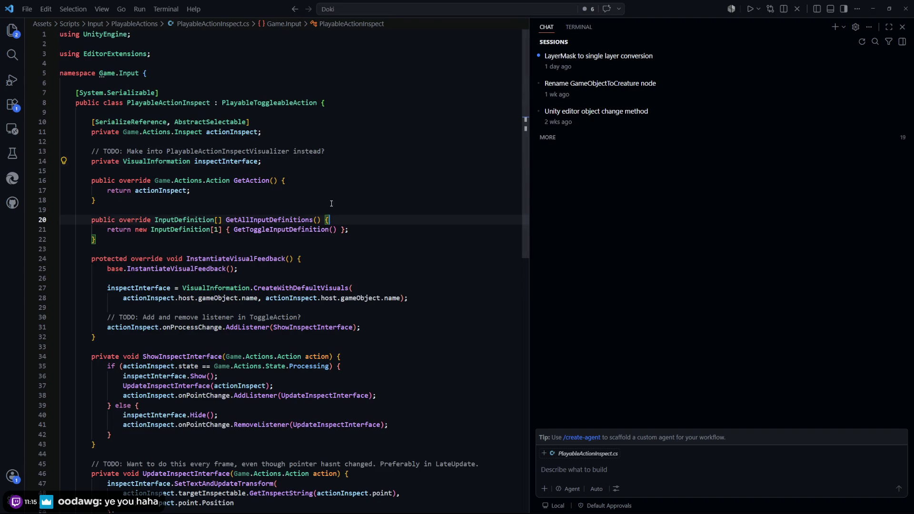
drag(283, 163, 123, 164)
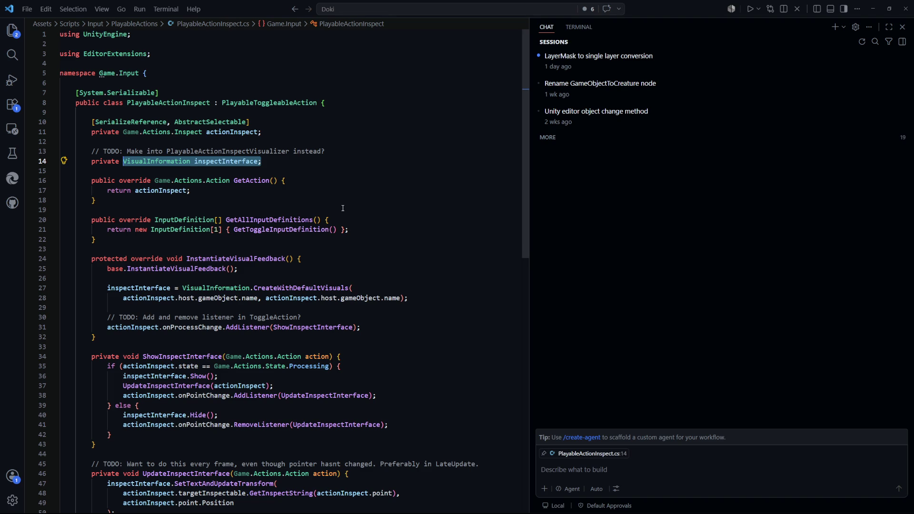
Step: Retype the inspectInterface field as GeneralInformationBubble
text(Information)
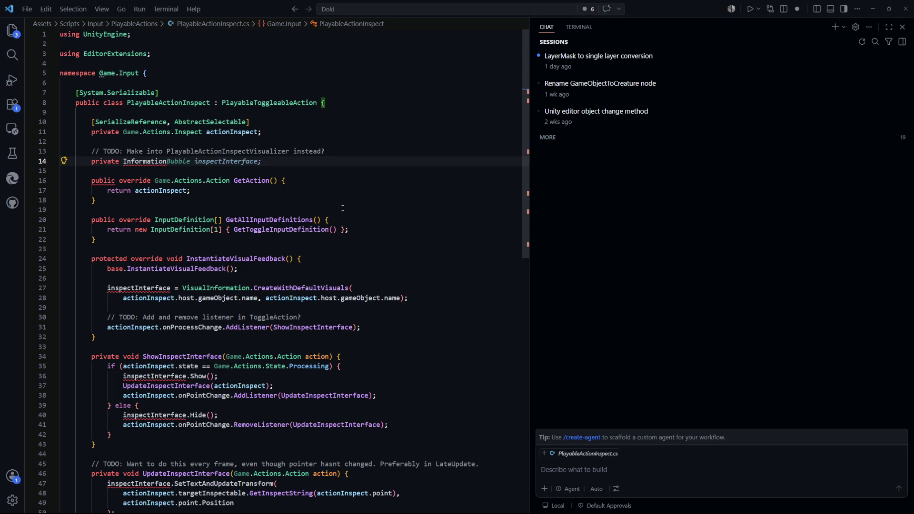
key(BackSpace)
key(BackSpace)
key(BackSpace)
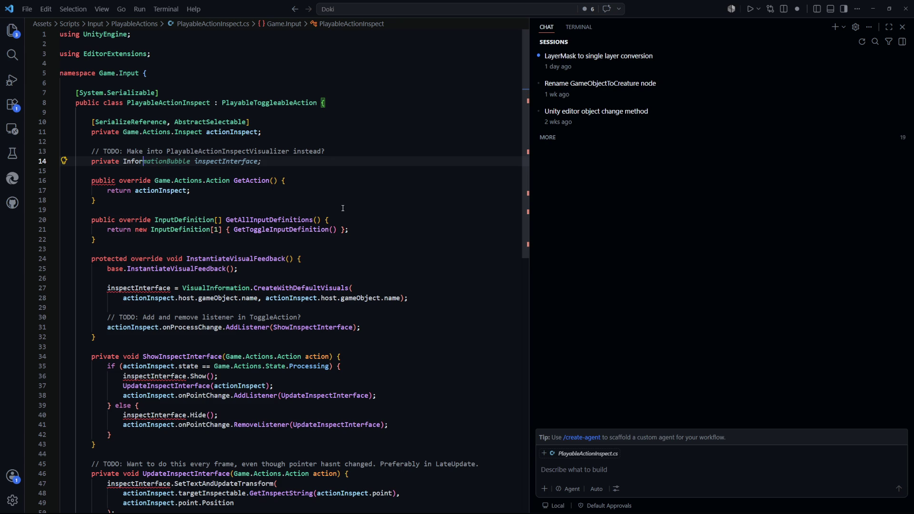
text(General)
key(Tab)
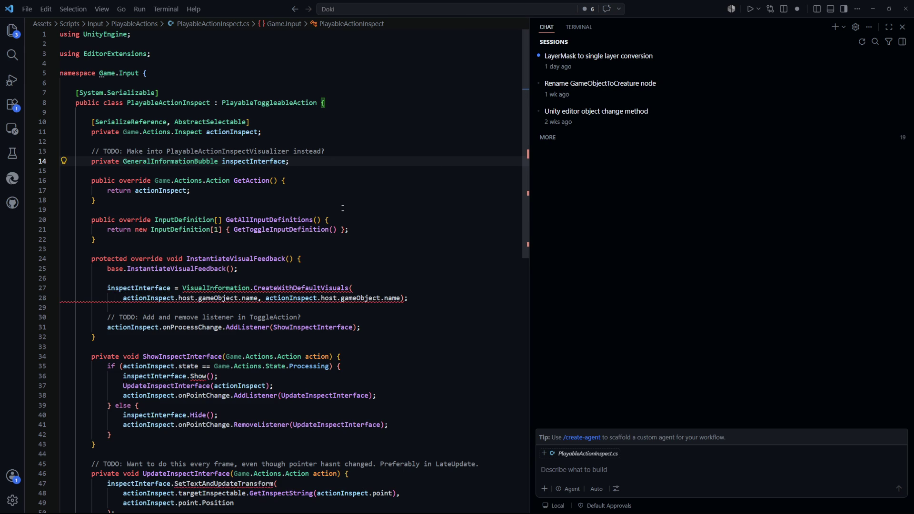
Step: Delete the VisualInformation.CreateWithDefaultVisuals call in InstantiateVisualFeedback
click(342, 208)
scroll(261, 136, down, 2)
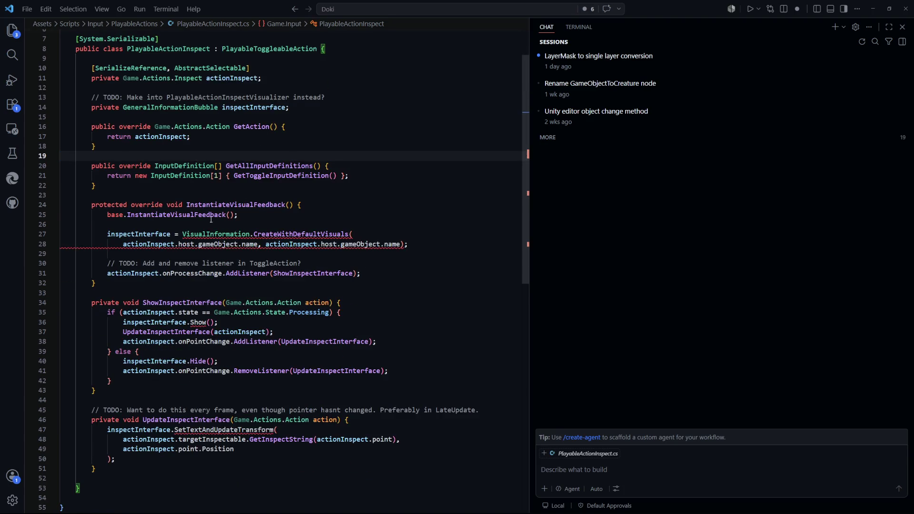
mouse_move(408, 244)
mouse_down()
mouse_move(198, 244)
mouse_move(183, 235)
mouse_up()
key(BackSpace)
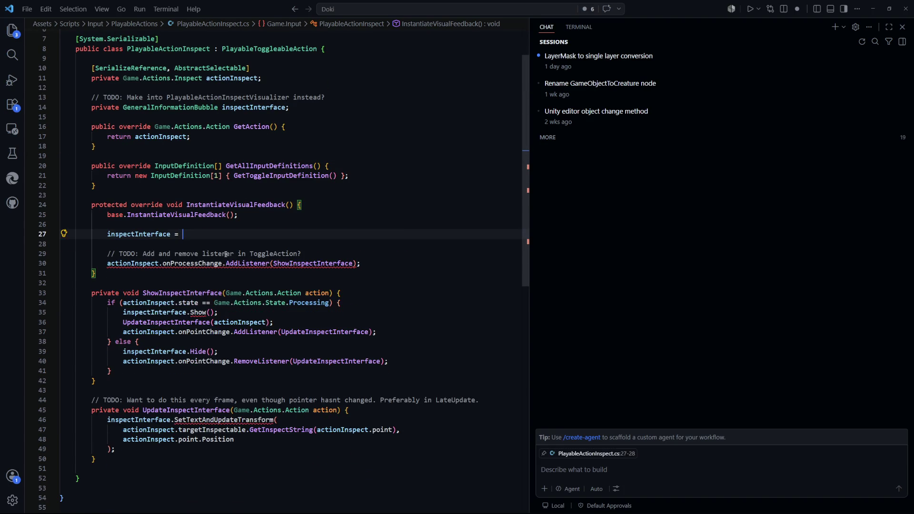
scroll(326, 137, up, 2)
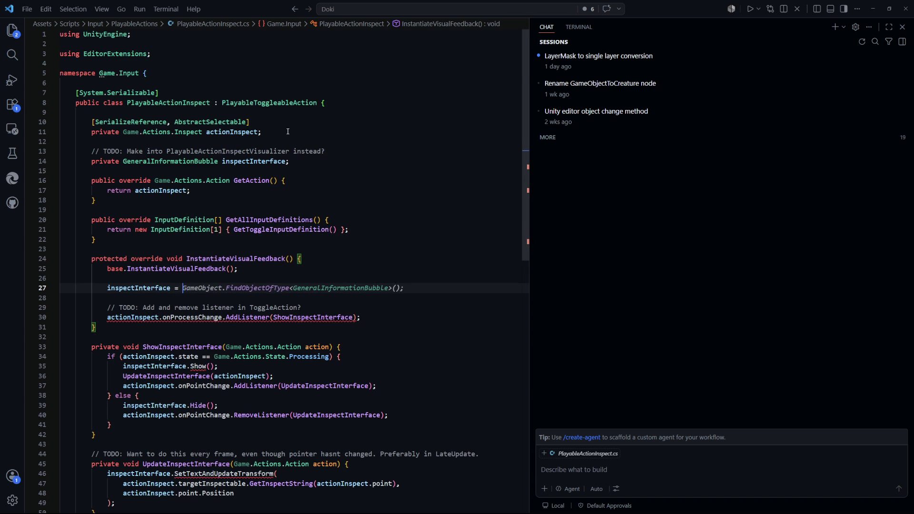
click(310, 132)
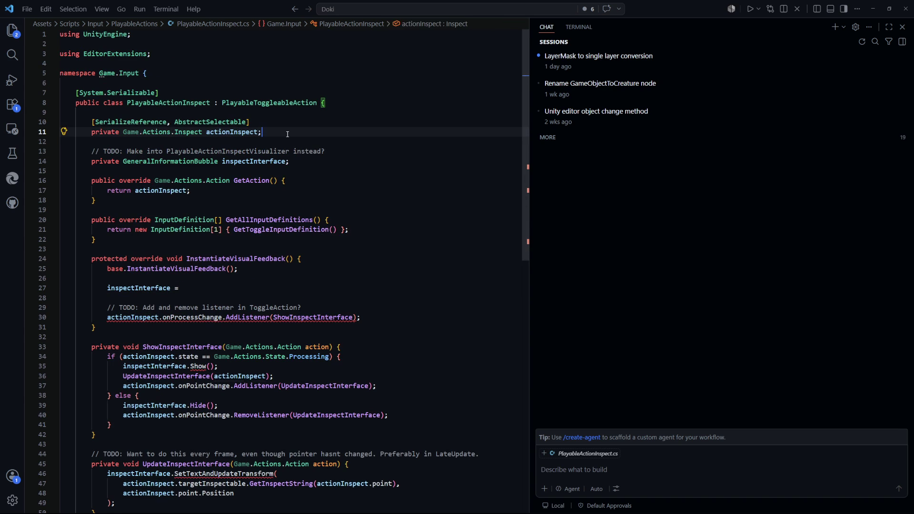
key(Return)
key(Return)
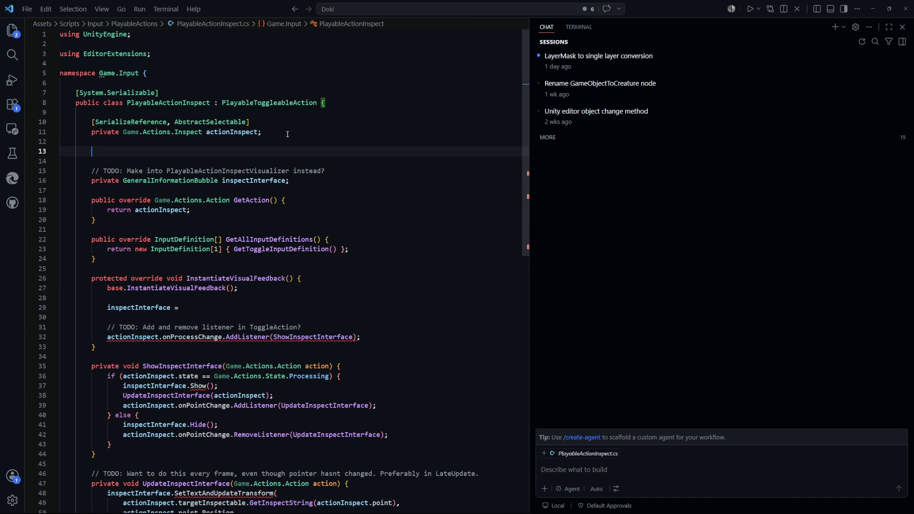
Step: Add a [SerializeField] GeneralInformationBubble inspectInterfacePrefab field and save
text([SerializeFi)
text(eld])
key(Return)
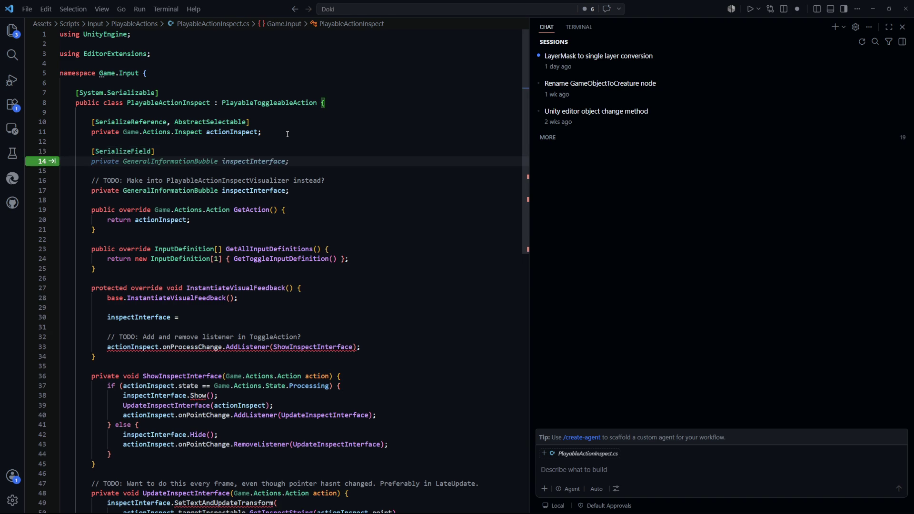
key(Tab)
key(Left)
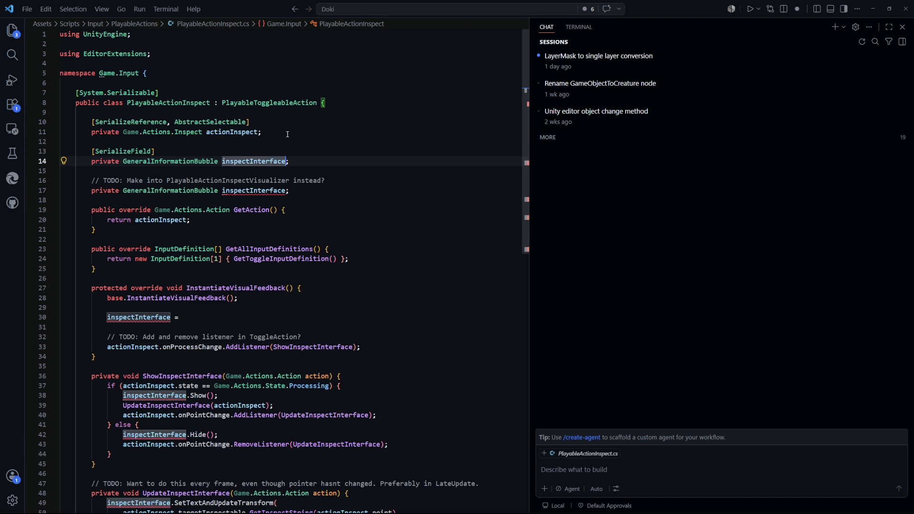
text(Prefab)
key(ctrl+s)
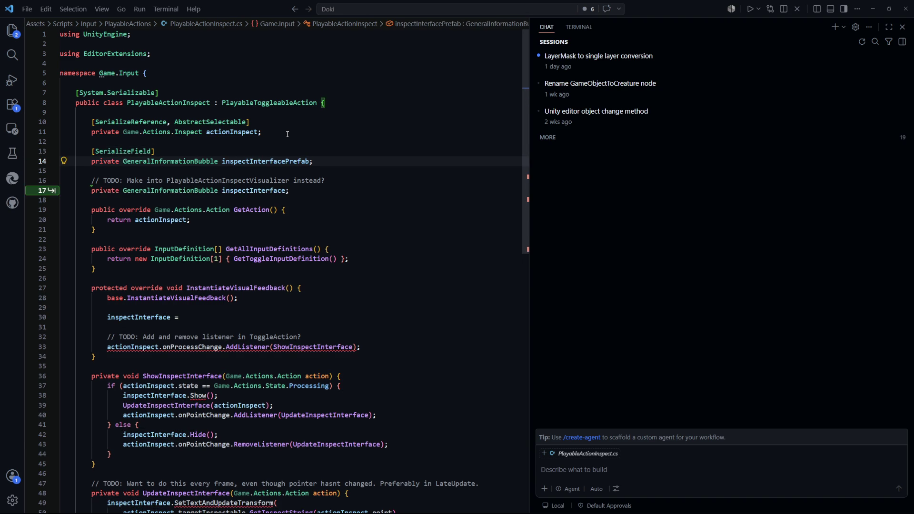
key(Tab)
Step: Assign inspectInterface = Instantiate(inspectInterfacePrefab) on line 30 and check its CS1501 error
scroll(144, 219, down, 2)
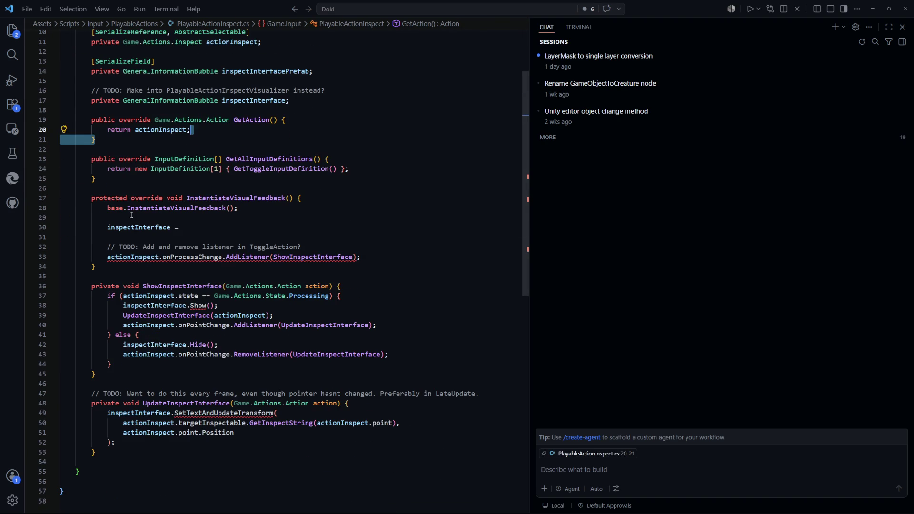
click(200, 227)
scroll(247, 226, up, 3)
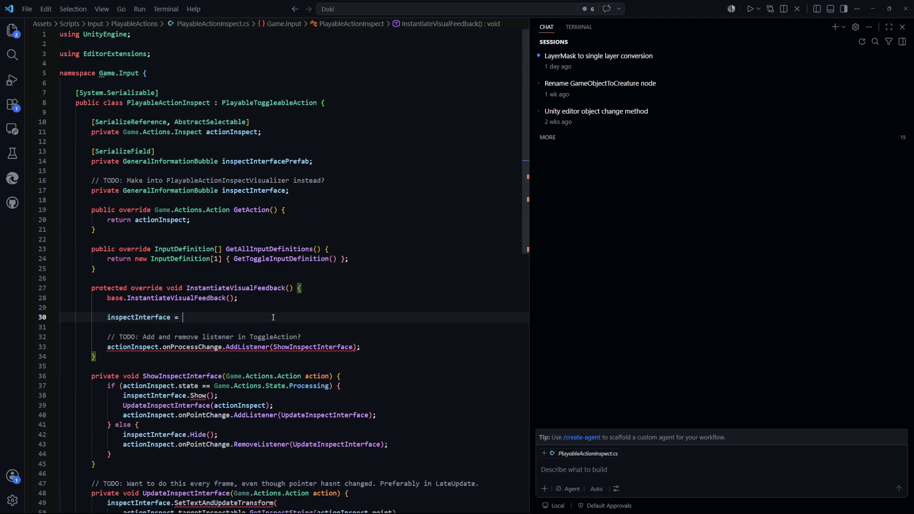
text(inspectInt)
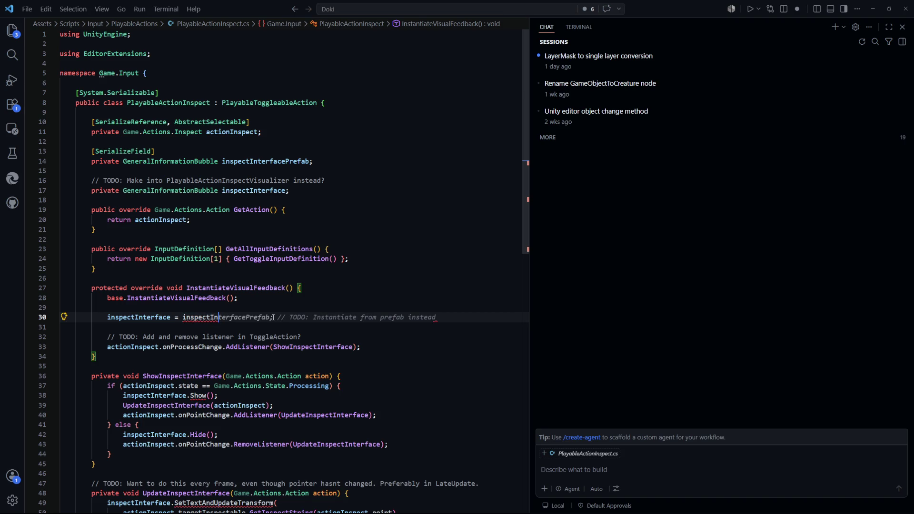
key(BackSpace)
key(BackSpace)
key(BackSpace)
text(Instantiate()
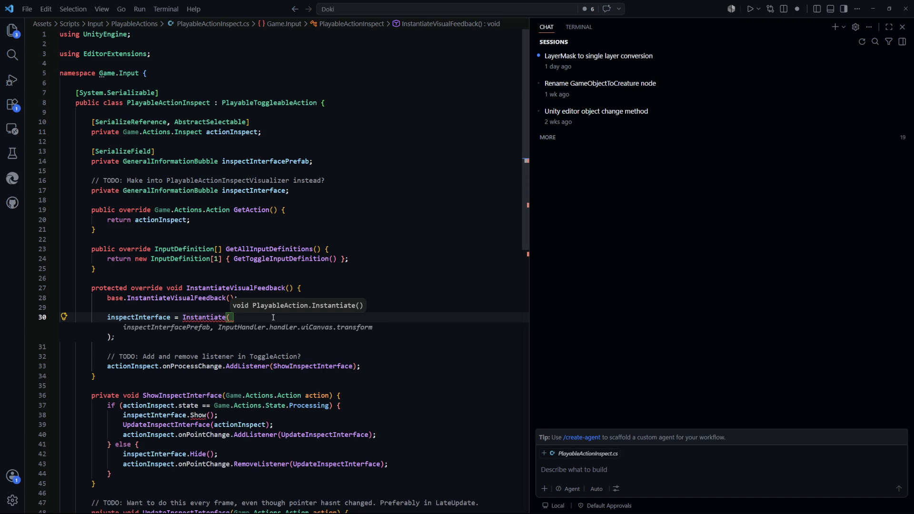
text(inspect)
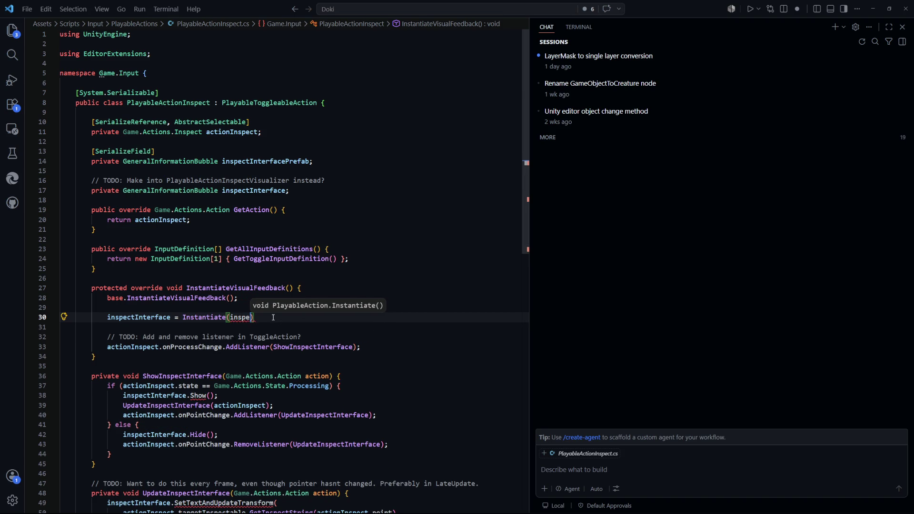
text(Interface)
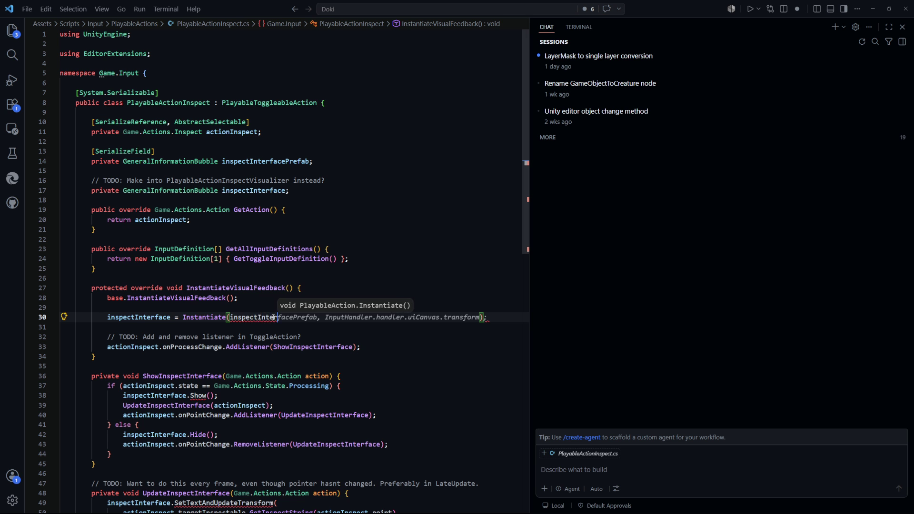
text(Prefab)
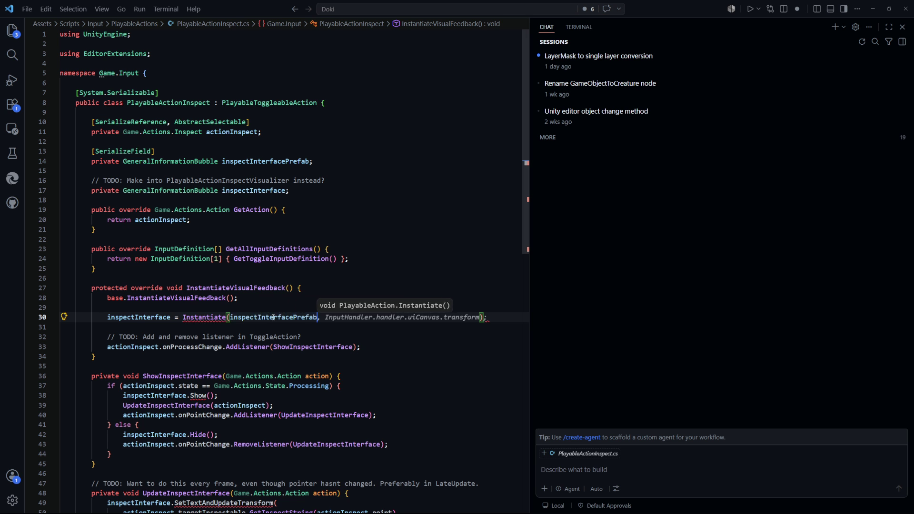
key(End)
key(Up)
key(Up)
key(Up)
mouse_move(218, 314)
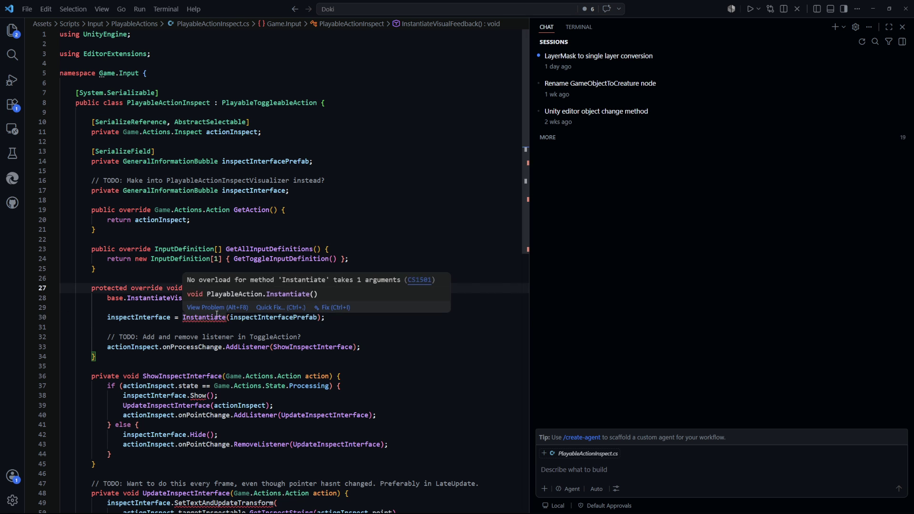
click(183, 317)
Step: Change the call to GameObject.Instantiate(inspectInterfacePrefab)
text(Gam)
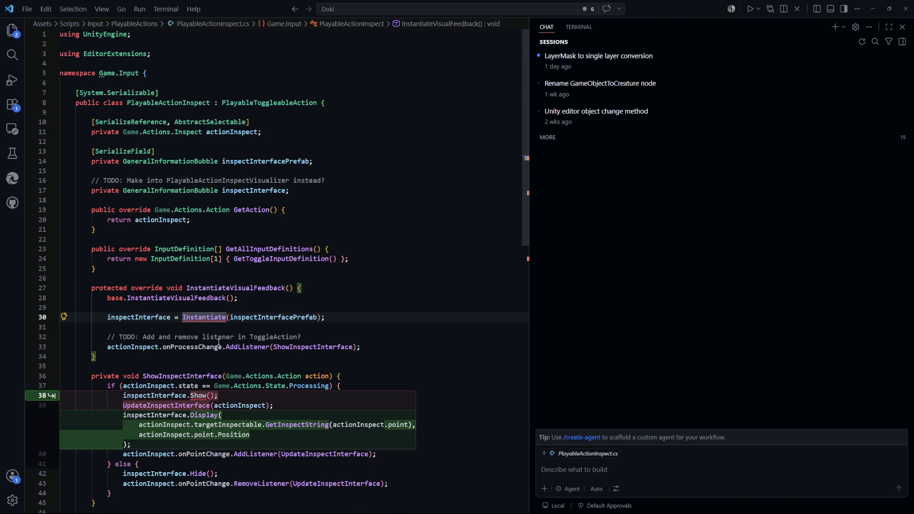
text(eOjb)
key(BackSpace)
key(BackSpace)
text(bject.)
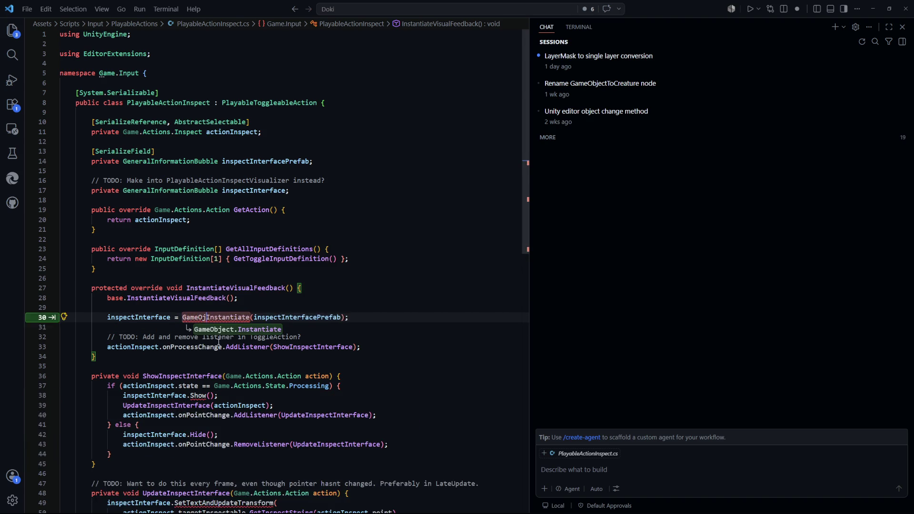
click(333, 249)
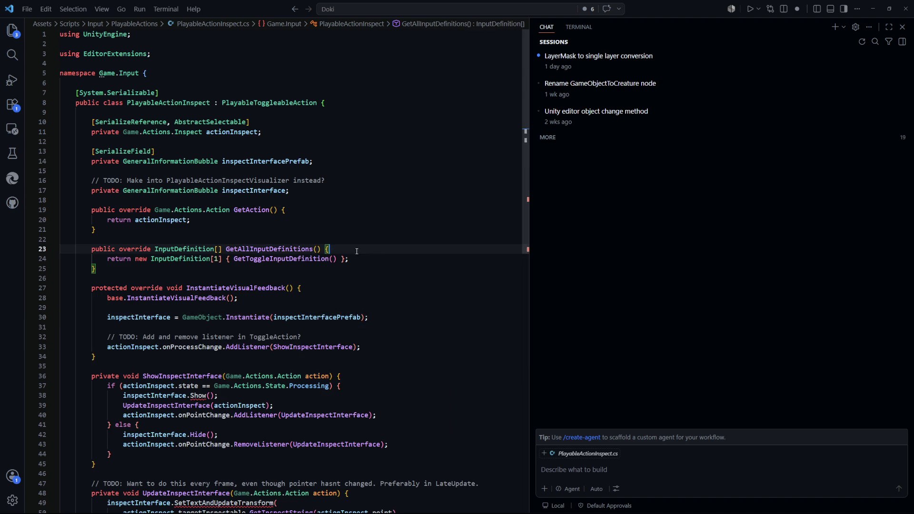
scroll(238, 247, down, 4)
click(251, 297)
scroll(197, 236, up, 2)
Step: Review InstantiateVisualFeedback and ShowInspectInterface, accepting then undoing Copilot's Display rewrite
click(355, 292)
scroll(285, 290, up, 2)
click(337, 268)
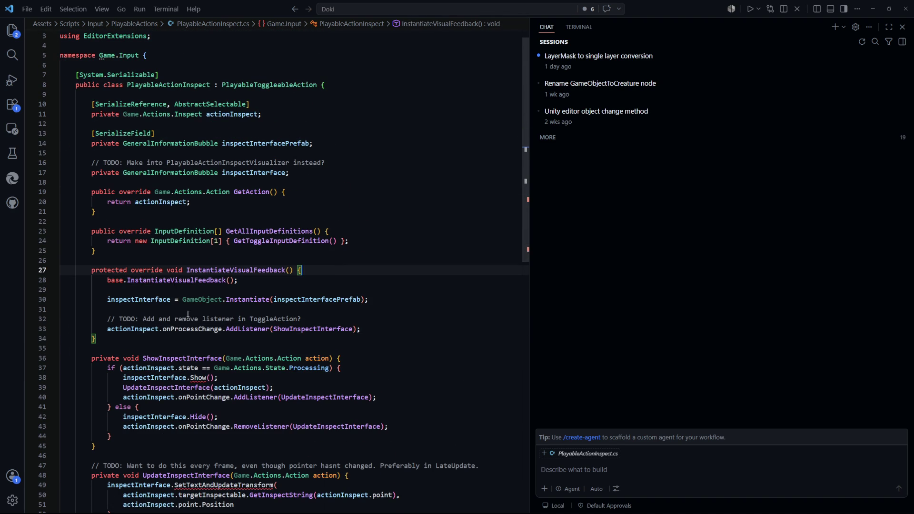
scroll(192, 292, down, 2)
click(381, 280)
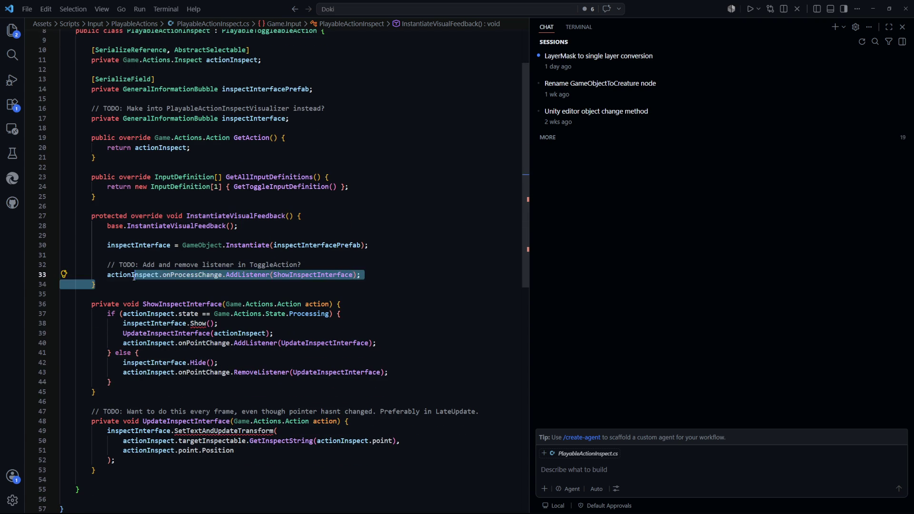
scroll(199, 309, down, 3)
click(196, 233)
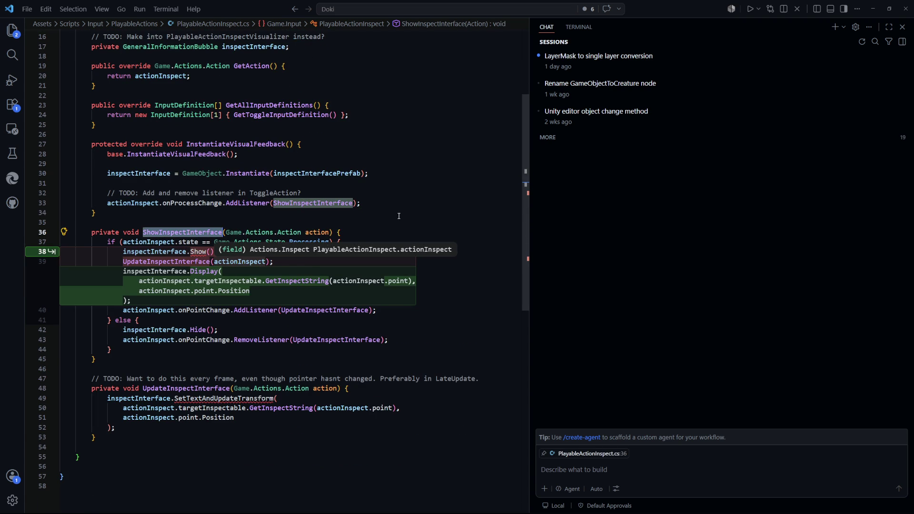
click(400, 214)
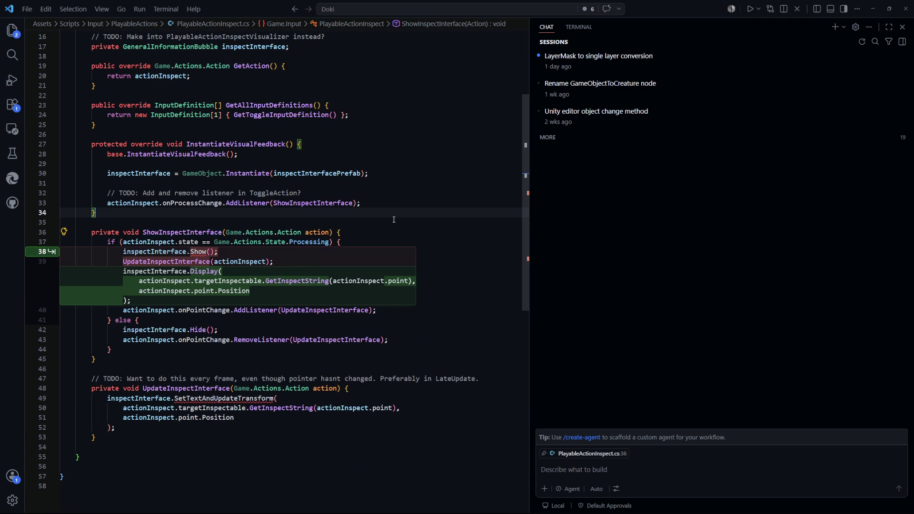
click(246, 261)
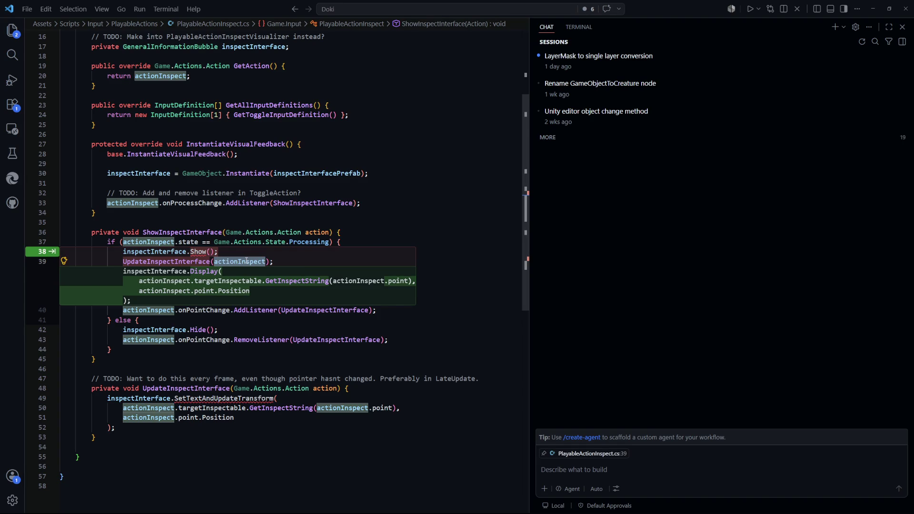
click(419, 220)
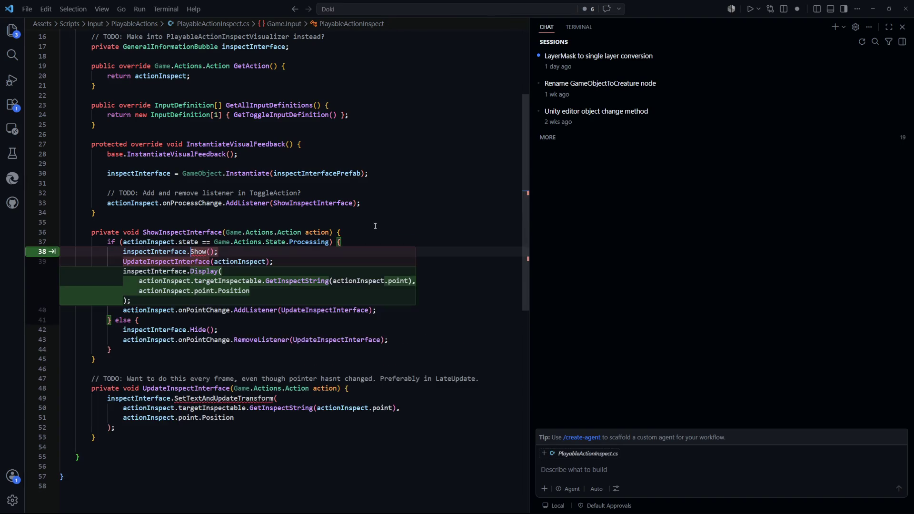
key(Tab)
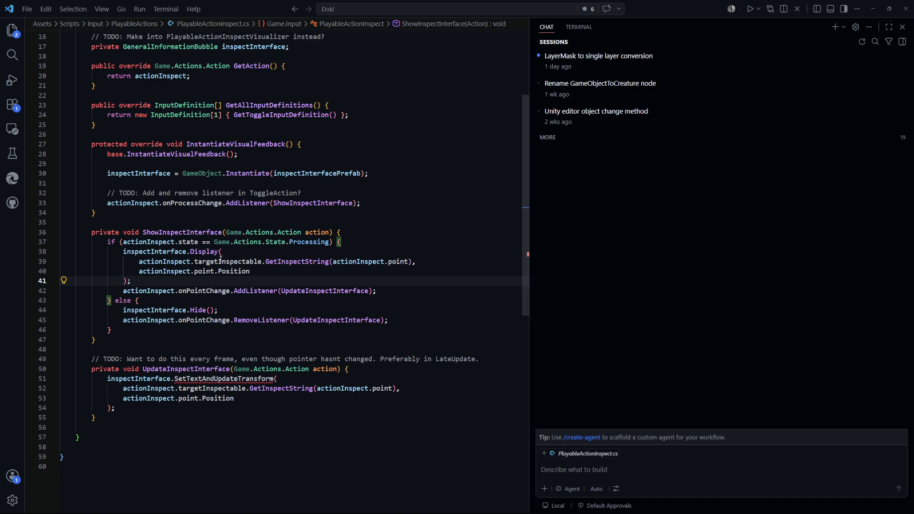
key(ctrl+z)
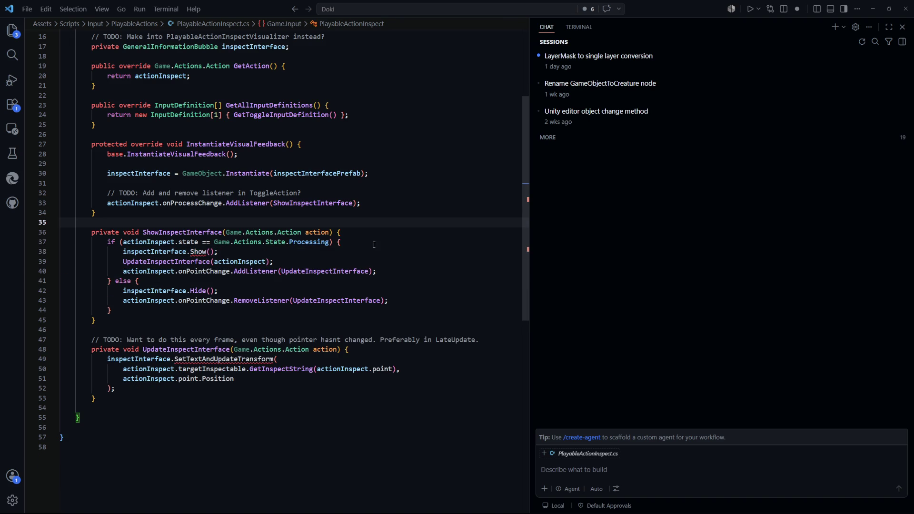
Step: Delete the inspectInterface.Show() line from ShowInspectInterface
click(202, 320)
scroll(201, 328, down, 1)
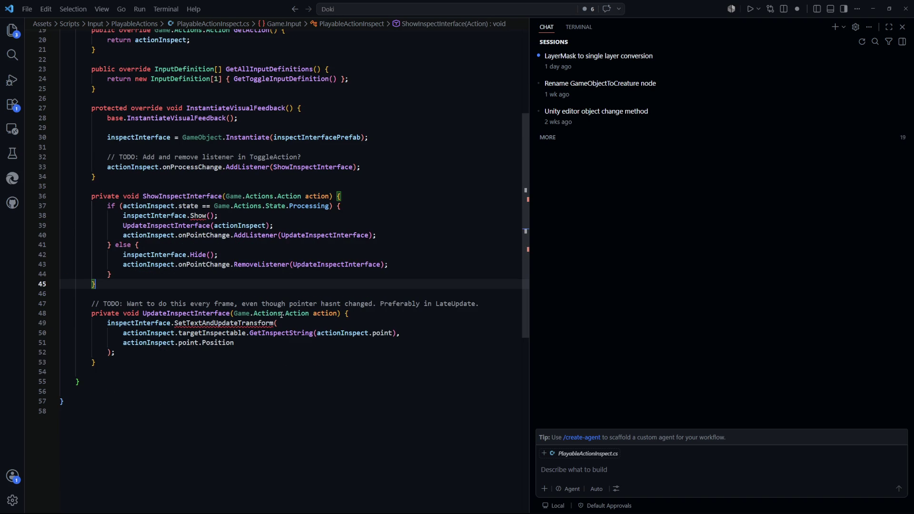
double_click(211, 323)
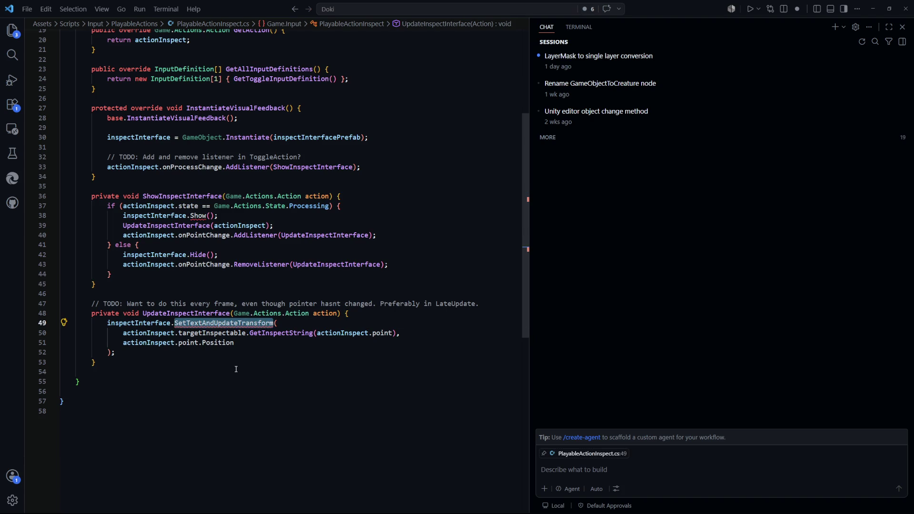
scroll(251, 369, up, 1)
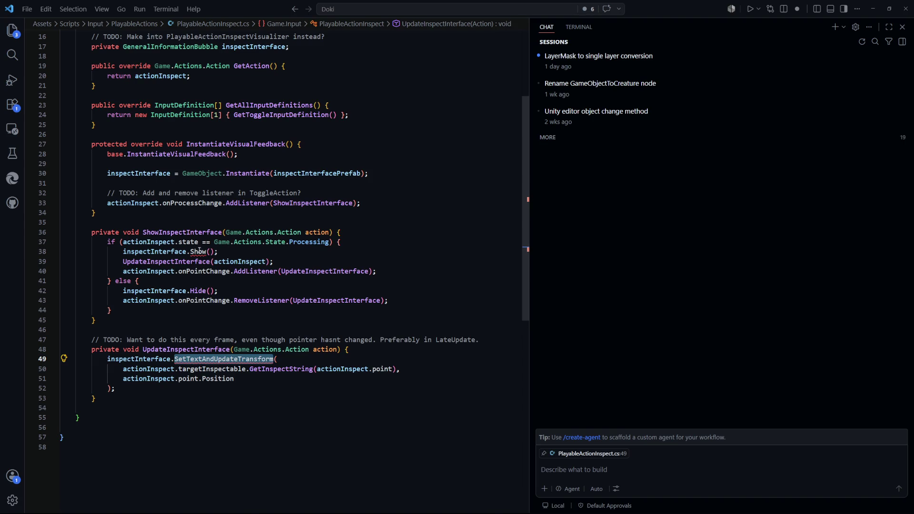
drag(365, 253, 373, 242)
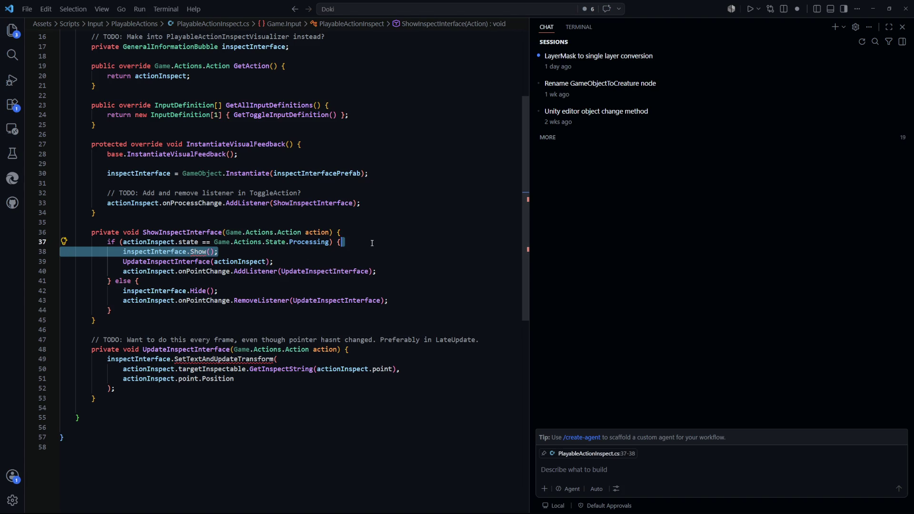
key(BackSpace)
Step: Remove the actionInspect argument so ShowInspectInterface calls UpdateInspectInterface()
click(267, 251)
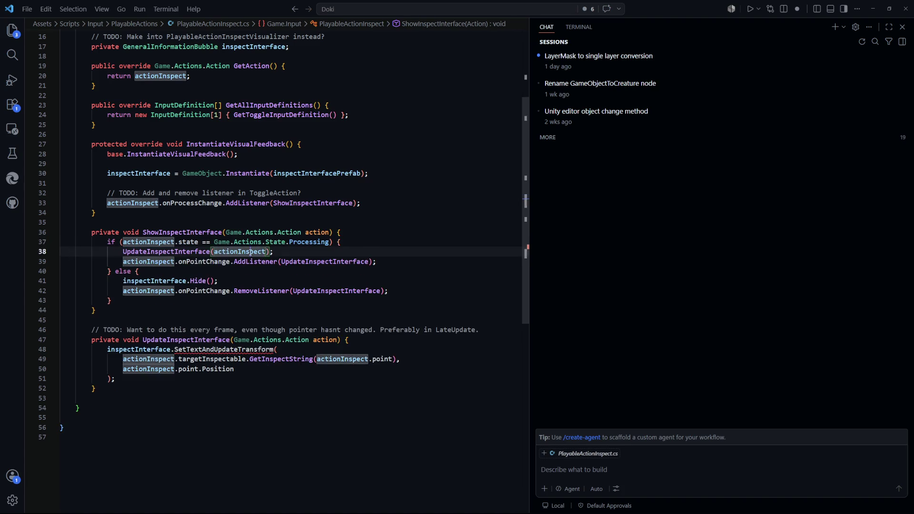
scroll(350, 370, up, 5)
scroll(350, 370, down, 5)
key(ctrl+BackSpace)
scroll(314, 330, down, 2)
click(219, 262)
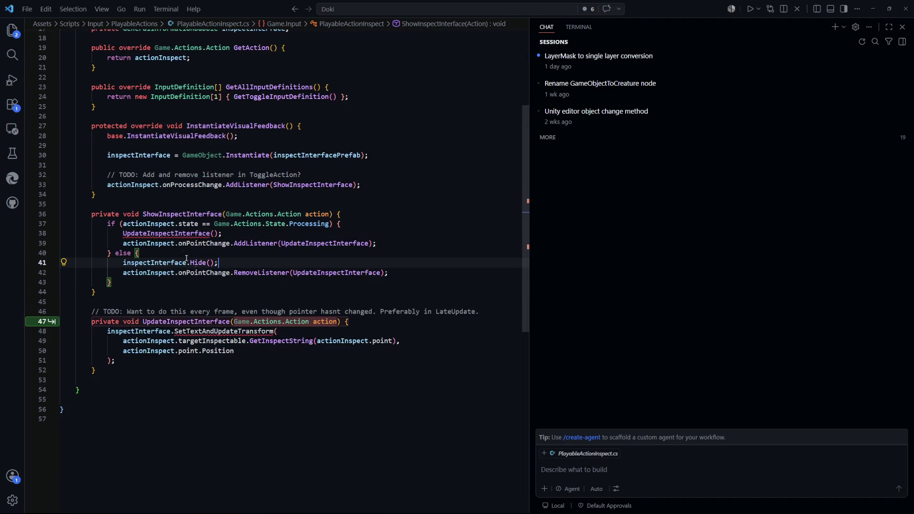
key(Down)
key(Down)
drag(222, 233, 124, 234)
mouse_move(217, 276)
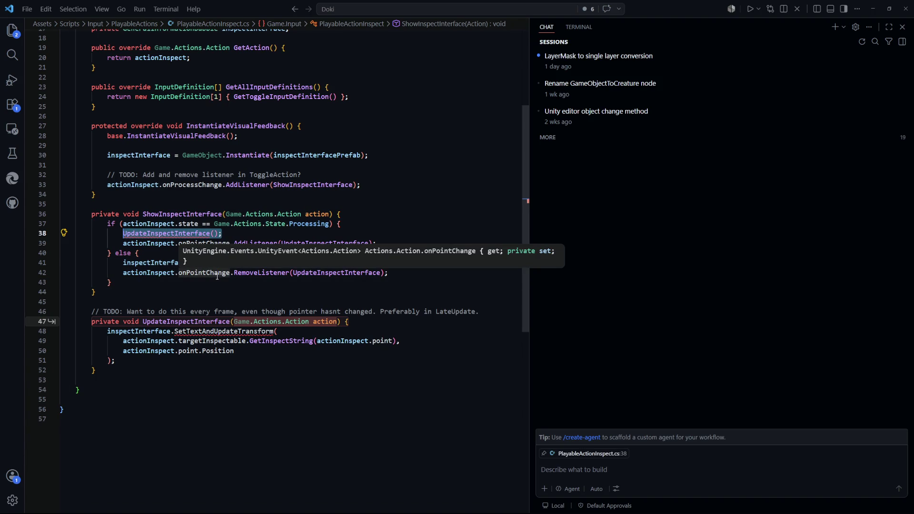
key(Escape)
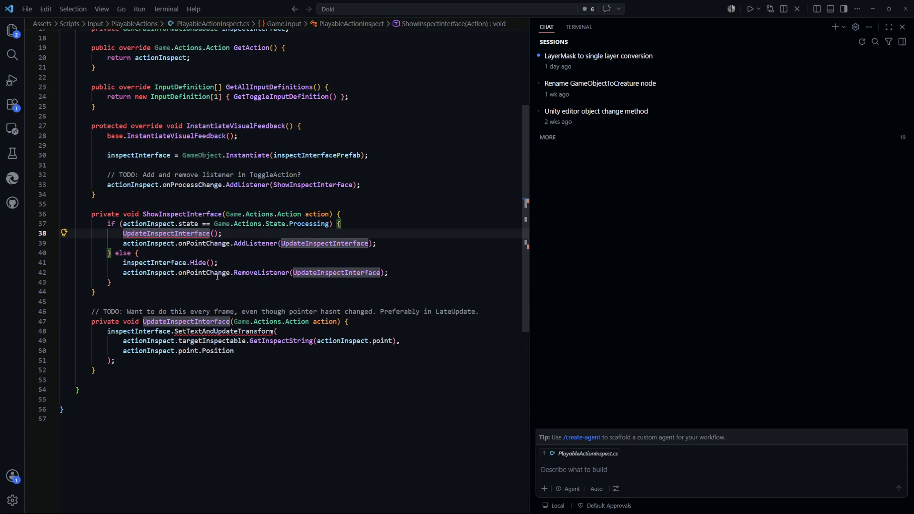
mouse_move(400, 341)
mouse_down()
mouse_move(143, 352)
mouse_move(255, 341)
mouse_move(123, 340)
mouse_up()
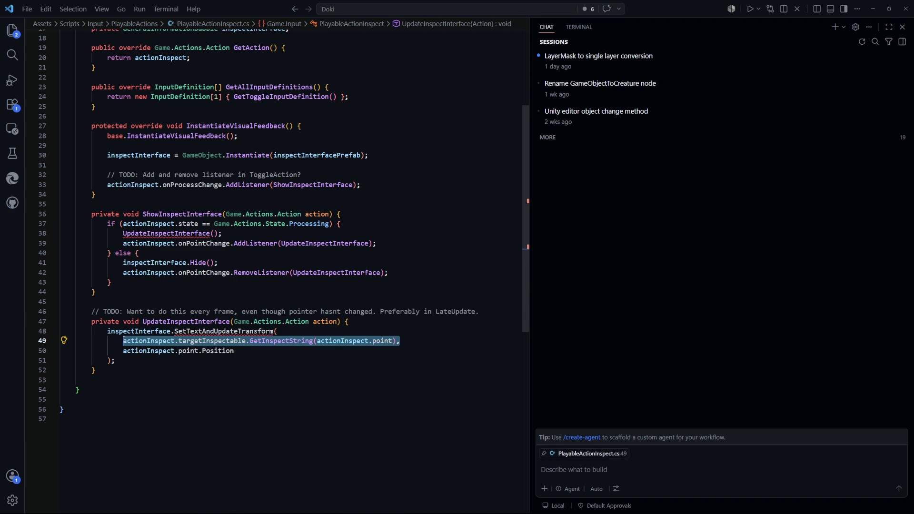
Step: Rename SetTextAndUpdateTransform to Display and move that call into ShowInspectInterface, replacing UpdateInspectInterface()
double_click(248, 331)
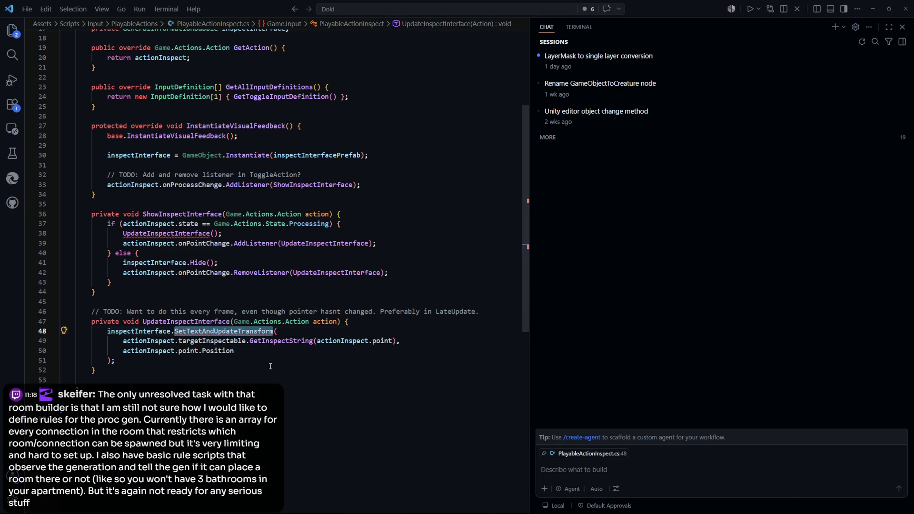
text(Display()
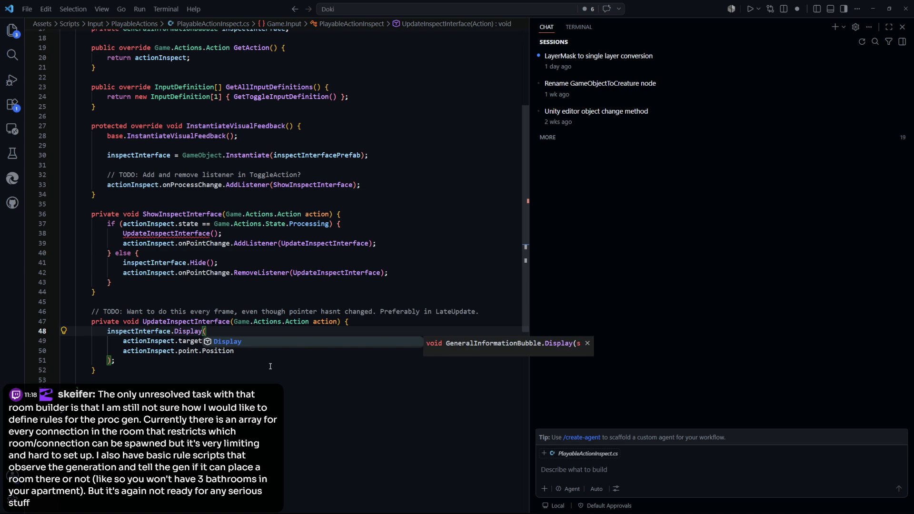
key(Escape)
drag(269, 362, 107, 331)
key(ctrl+c)
key(BackSpace)
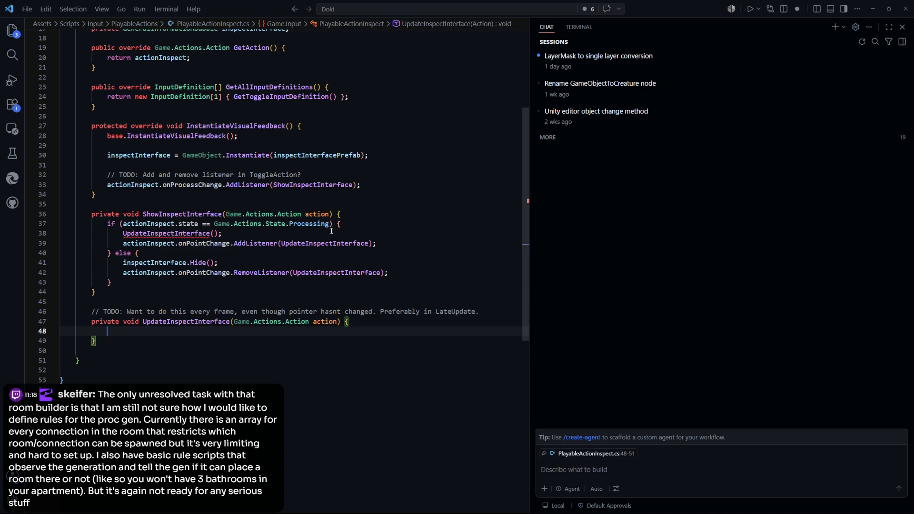
mouse_move(222, 233)
mouse_down()
mouse_move(123, 233)
mouse_move(123, 244)
mouse_up()
key(ctrl+v)
key(Tab)
click(254, 409)
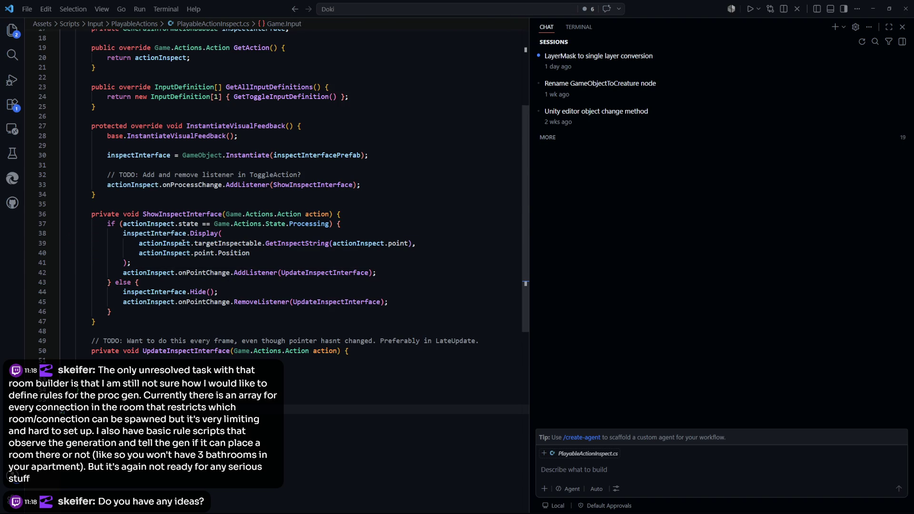
Step: Move the per-frame-update TODO comment above ShowInspectInterface
click(170, 292)
click(95, 400)
click(94, 370)
drag(94, 370, 133, 320)
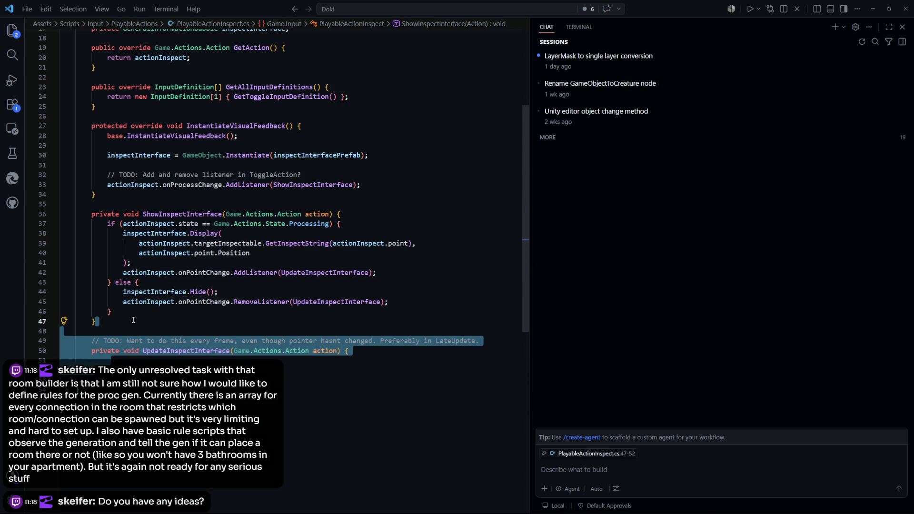
key(ctrl+End)
drag(488, 337, 91, 341)
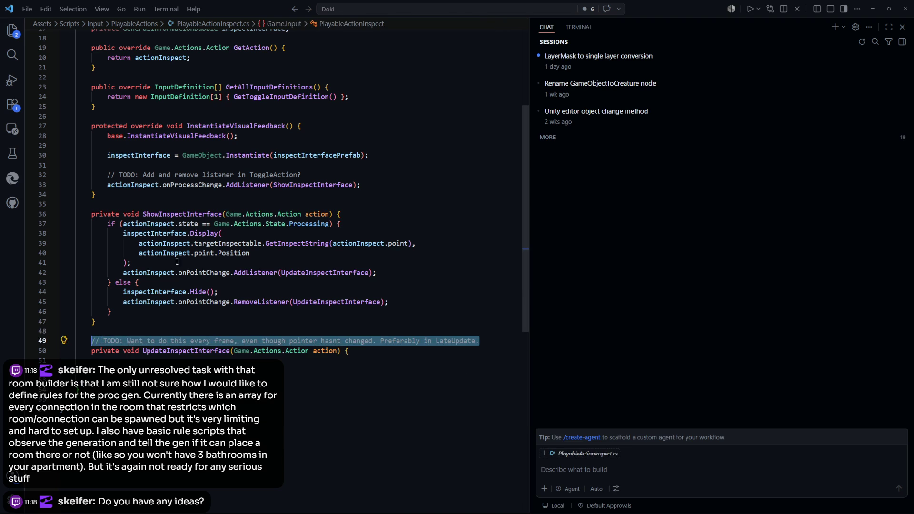
key(ctrl+x)
click(176, 204)
key(Return)
key(ctrl+v)
Step: Delete the emptied UpdateInspectInterface method
drag(201, 384, 112, 343)
key(BackSpace)
key(BackSpace)
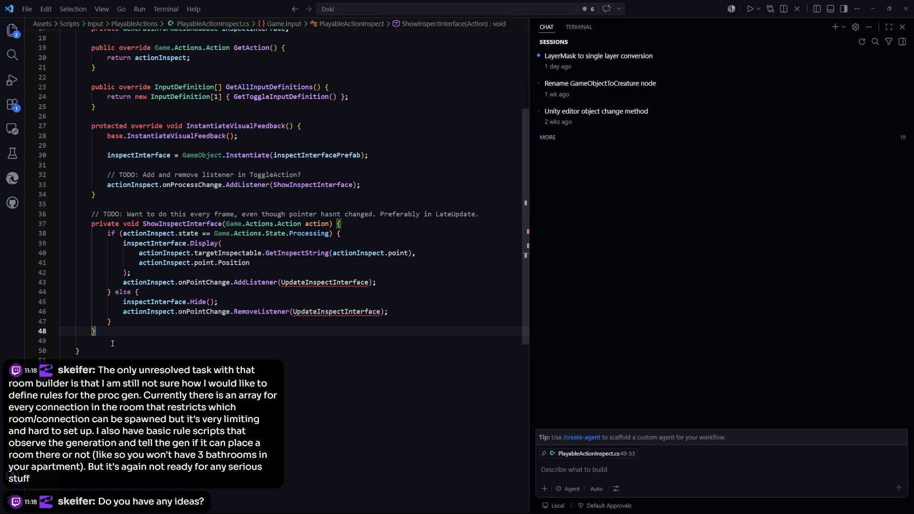
scroll(298, 300, up, 5)
scroll(298, 301, down, 3)
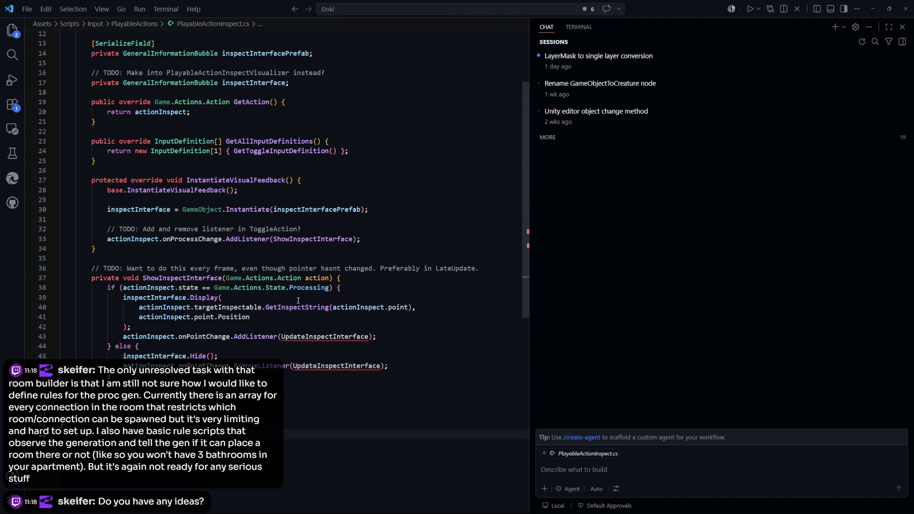
Step: Undo the refactor, restoring UpdateInspectInterface with its Display call
mouse_move(303, 338)
key(ctrl+z)
key(ctrl+z)
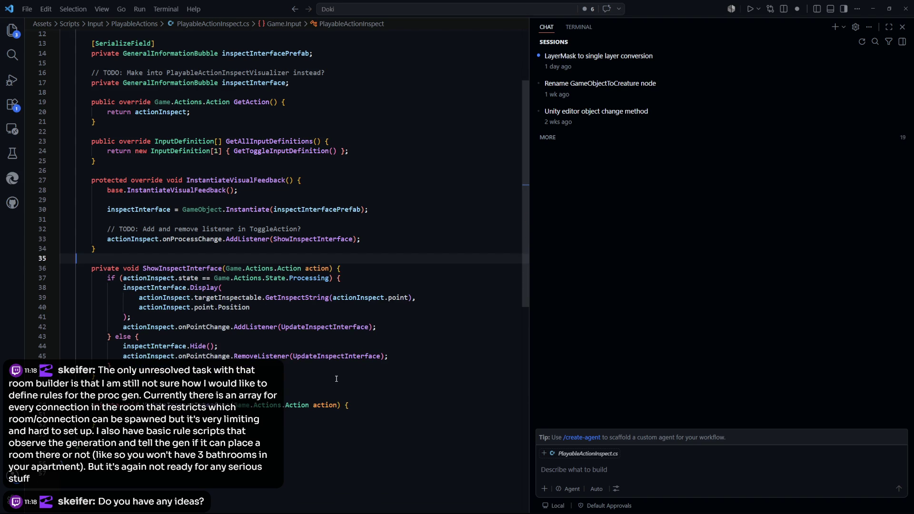
key(ctrl+z)
scroll(286, 412, up, 1)
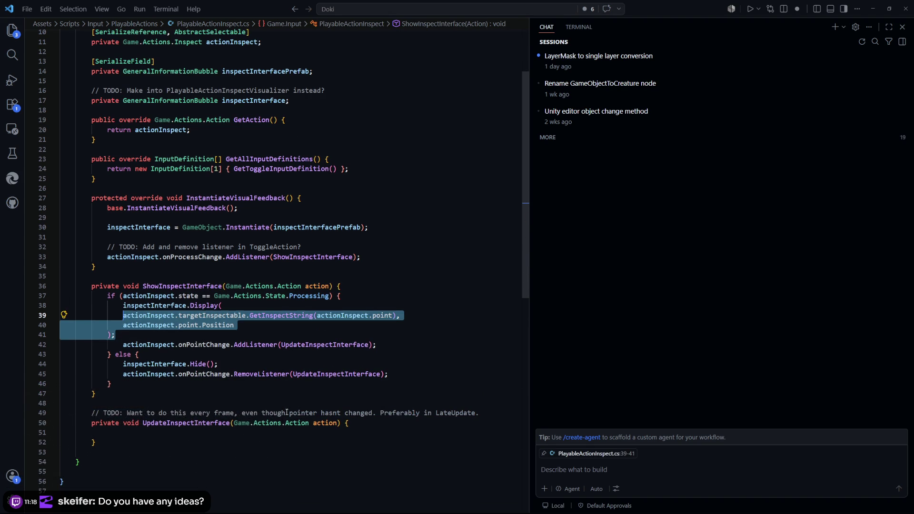
key(ctrl+y)
key(ctrl+y)
key(ctrl+y)
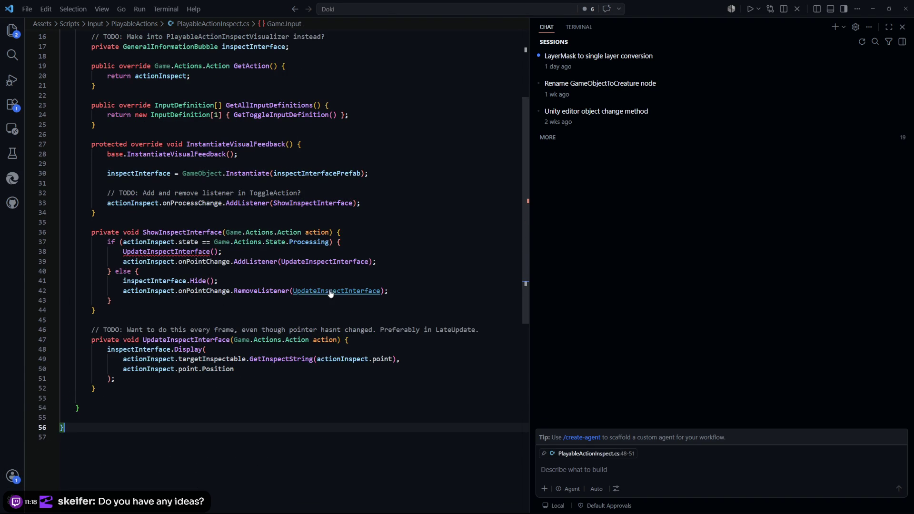
scroll(231, 296, up, 1)
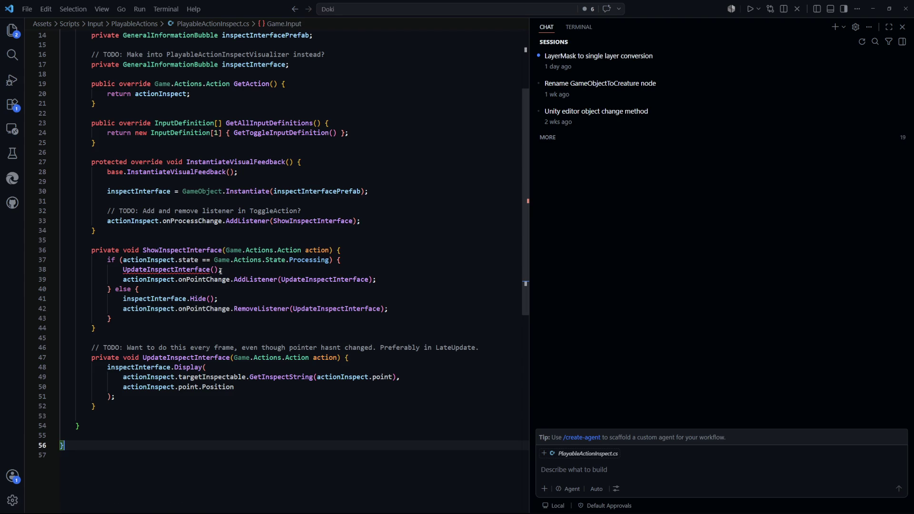
Step: Pass actionInspect back into the UpdateInspectInterface call on line 38
drag(220, 271, 135, 270)
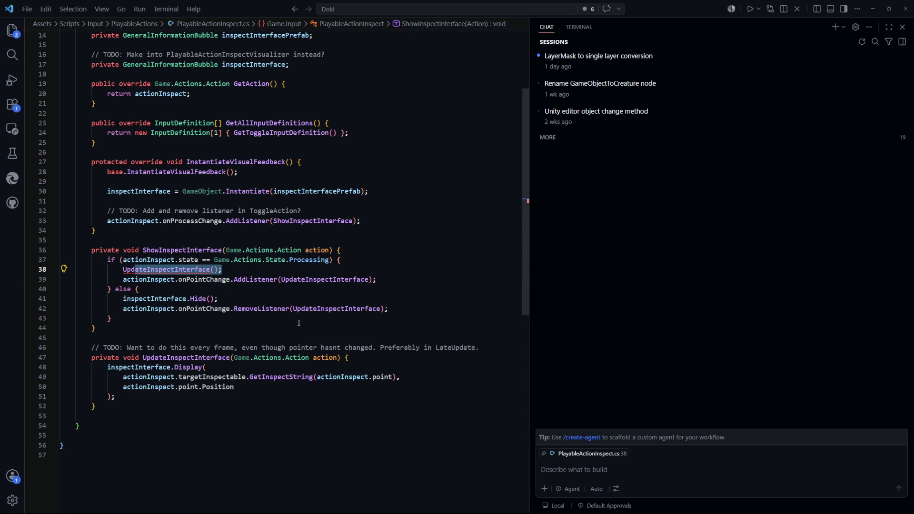
click(279, 317)
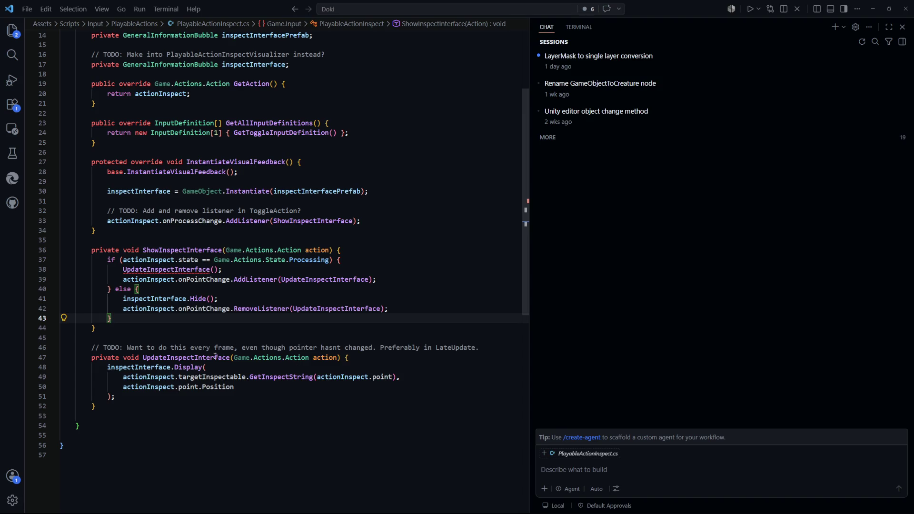
click(228, 436)
key(Up)
click(218, 270)
text(actionInspect)
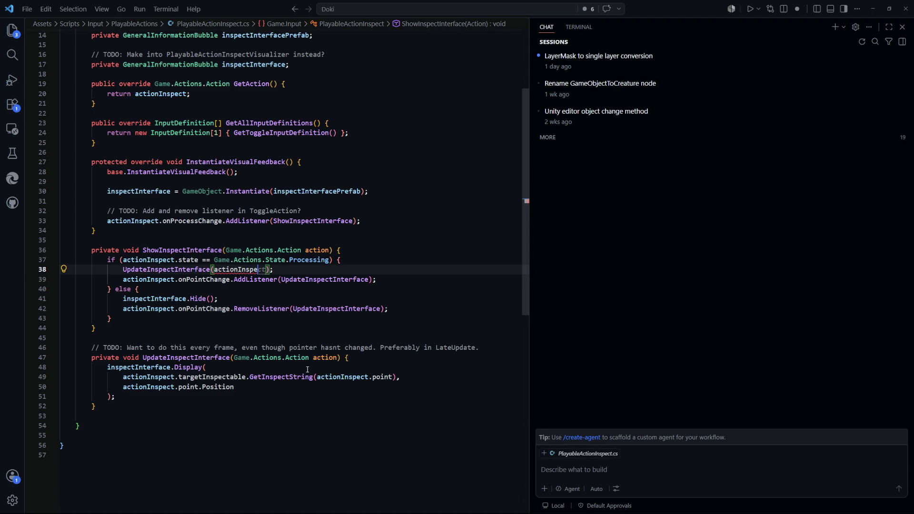
key(ctrl+End)
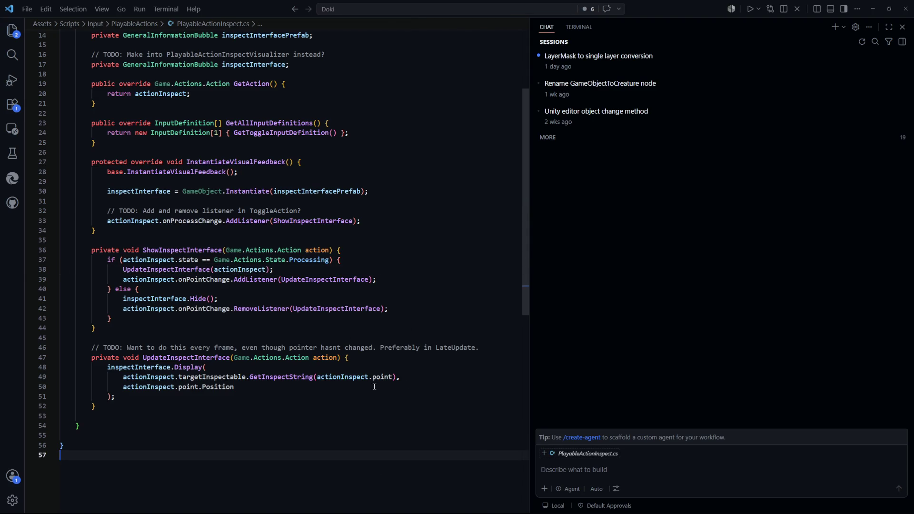
click(404, 397)
click(405, 377)
click(410, 435)
scroll(425, 395, up, 5)
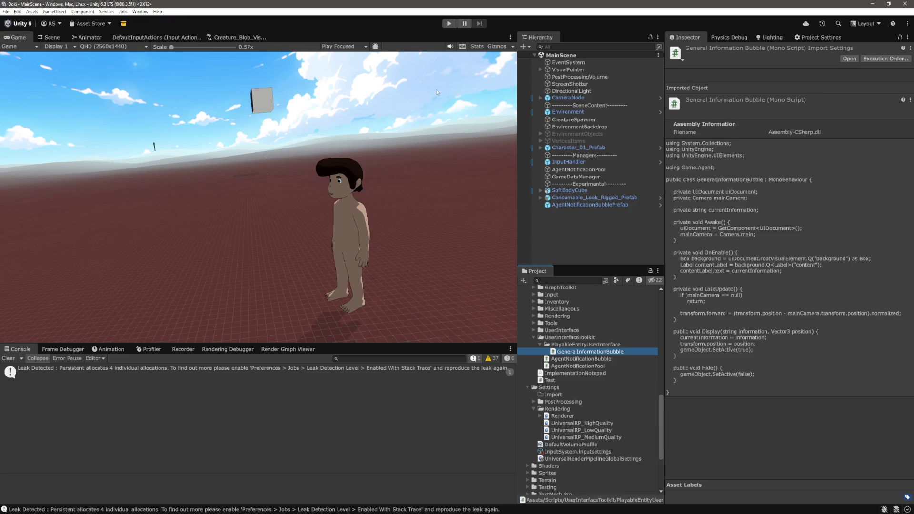
Step: Play-test the scene, filter the Console to errors, inspect the ArgumentException, then stop play
click(465, 24)
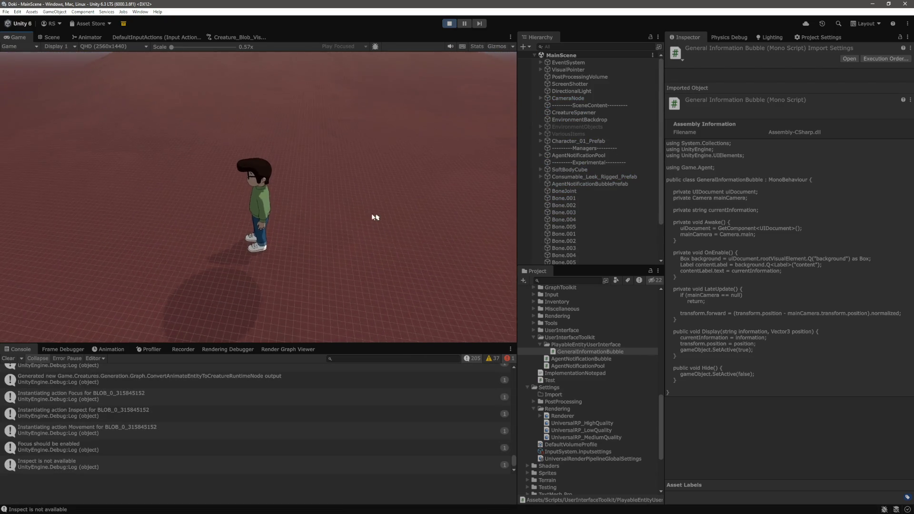
click(474, 360)
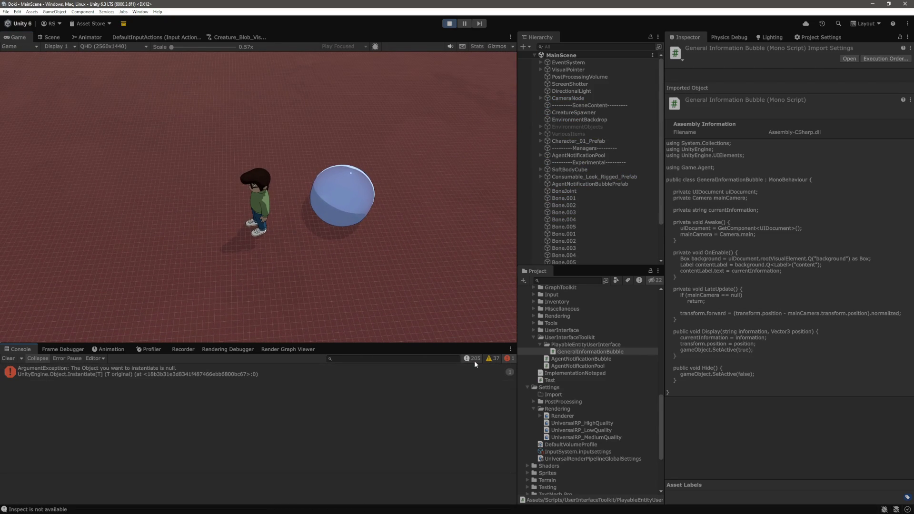
click(274, 373)
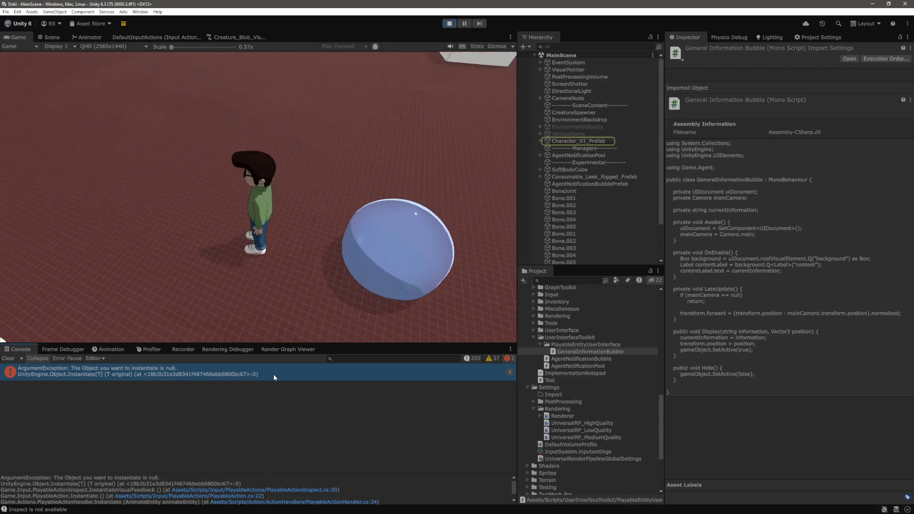
key(ctrl+p)
Step: Try dragging PlayableActionInspectBubblePrefab into Character_01_Prefab's Inspect Interface Prefab field
click(559, 148)
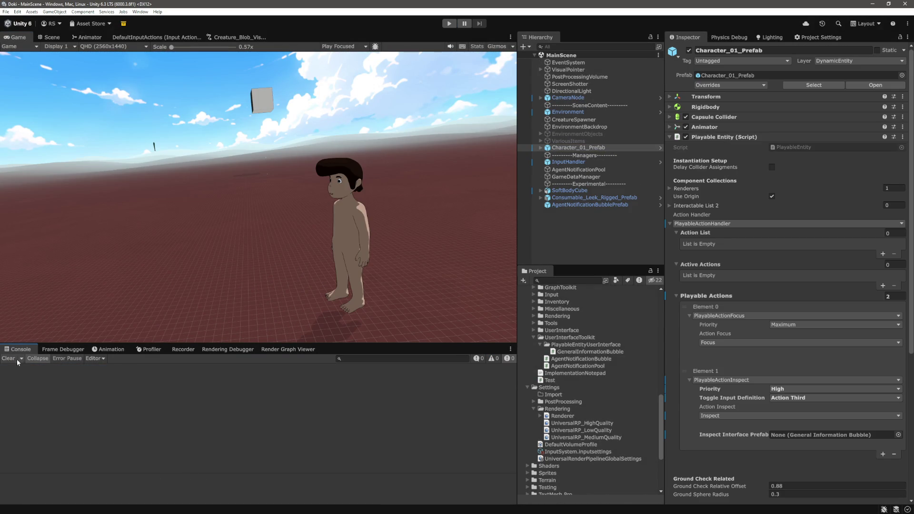
scroll(761, 207, down, 4)
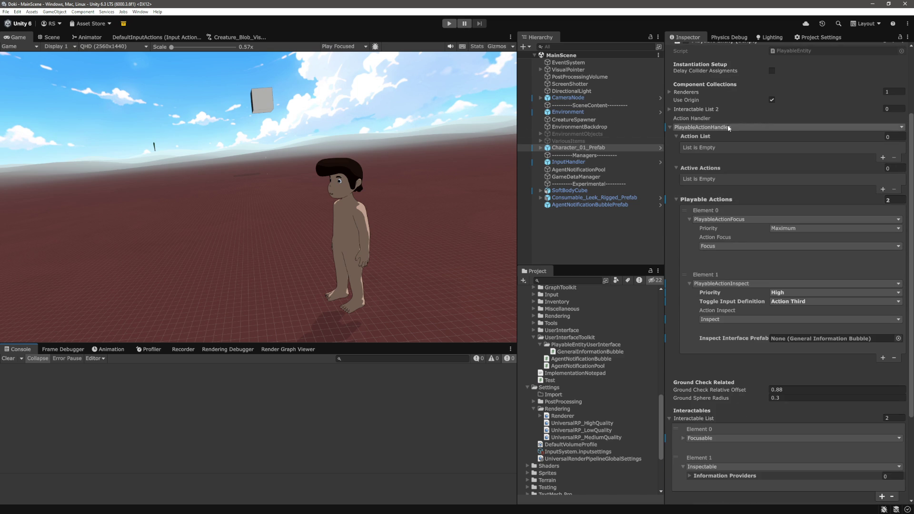
scroll(737, 217, down, 2)
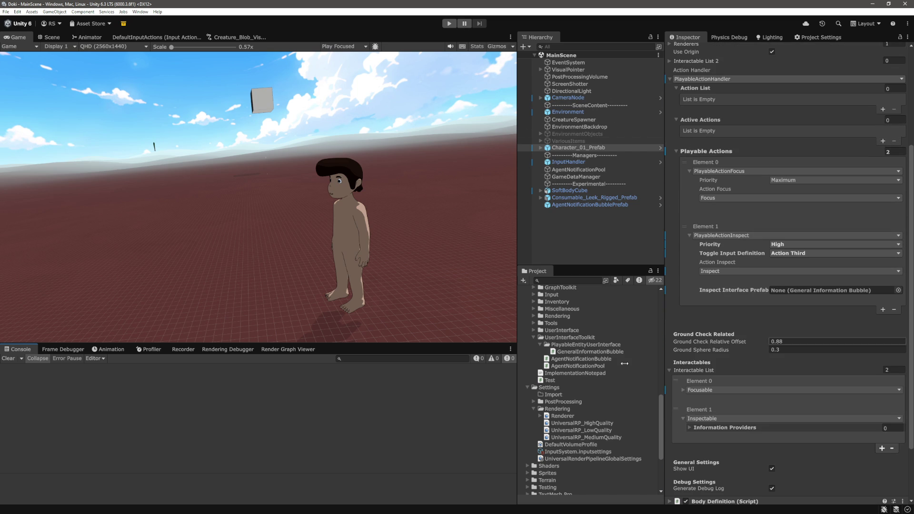
scroll(611, 343, down, 5)
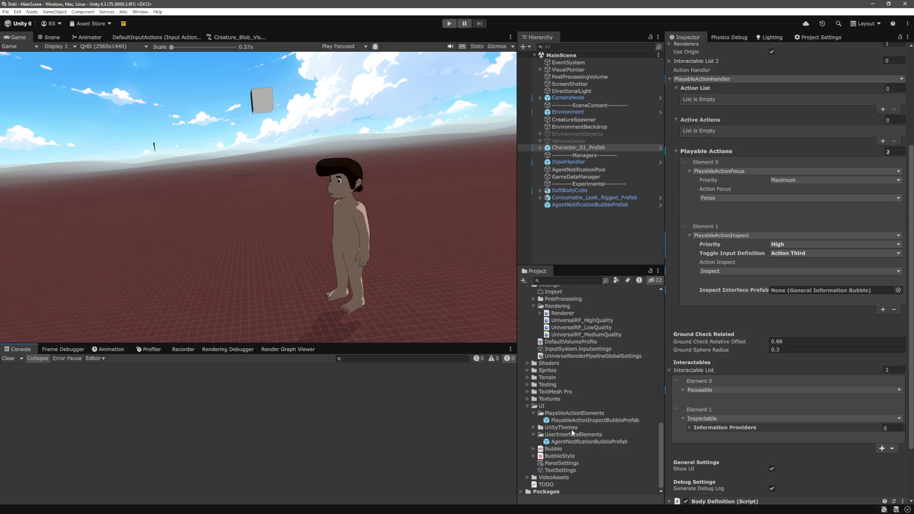
mouse_move(573, 422)
mouse_down()
mouse_move(714, 365)
mouse_move(803, 290)
mouse_up()
drag(802, 290, 610, 424)
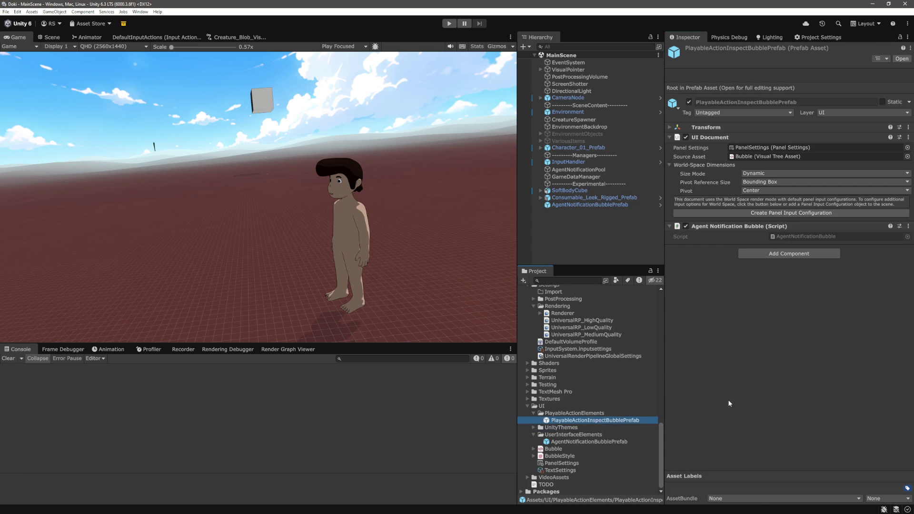
Step: Replace the bubble prefab's Agent Notification Bubble component with the GeneralInformationBubble script
scroll(589, 401, up, 10)
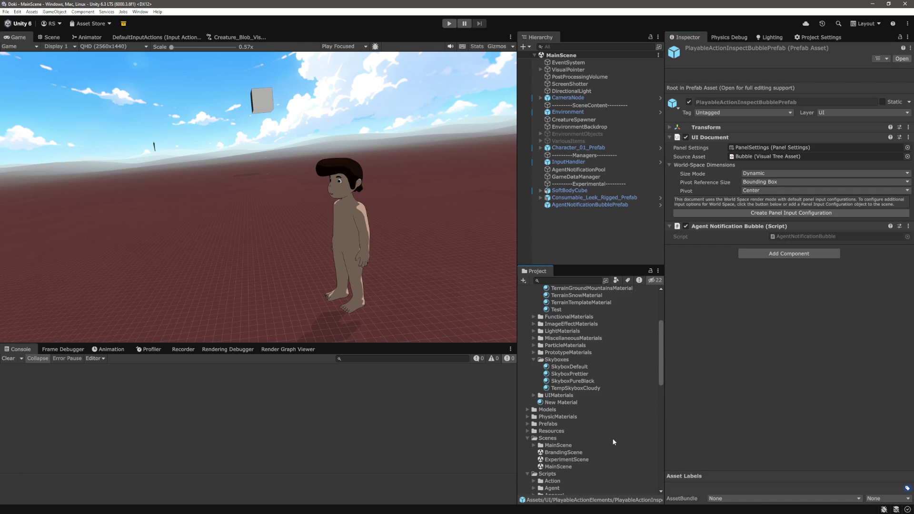
scroll(591, 389, down, 3)
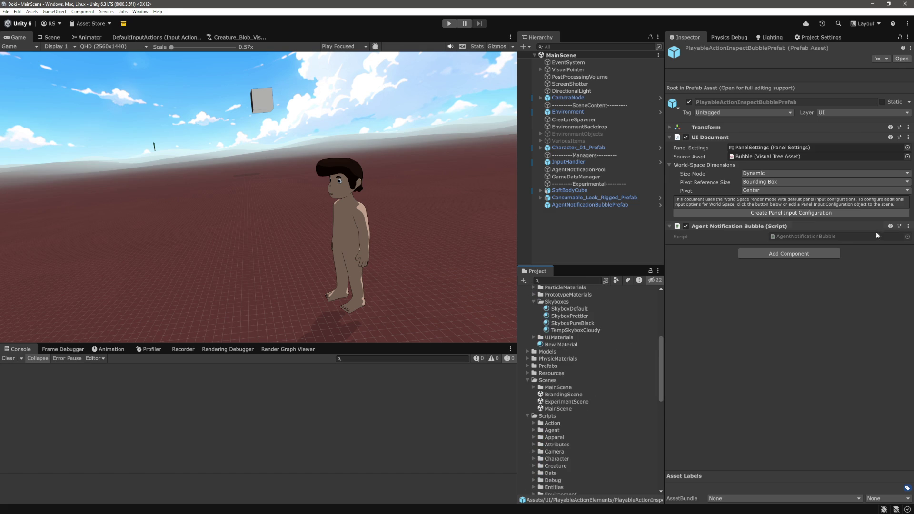
click(908, 226)
click(882, 245)
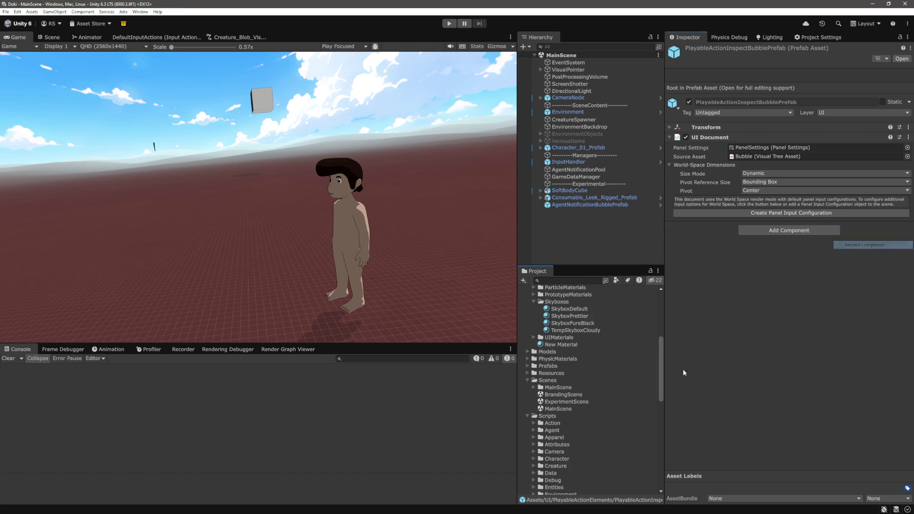
scroll(618, 353, down, 5)
scroll(617, 357, down, 5)
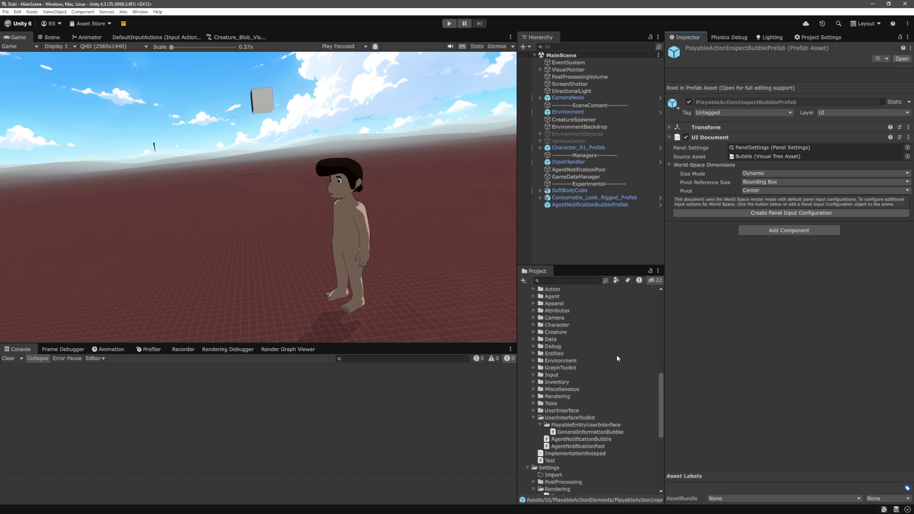
drag(590, 405, 752, 476)
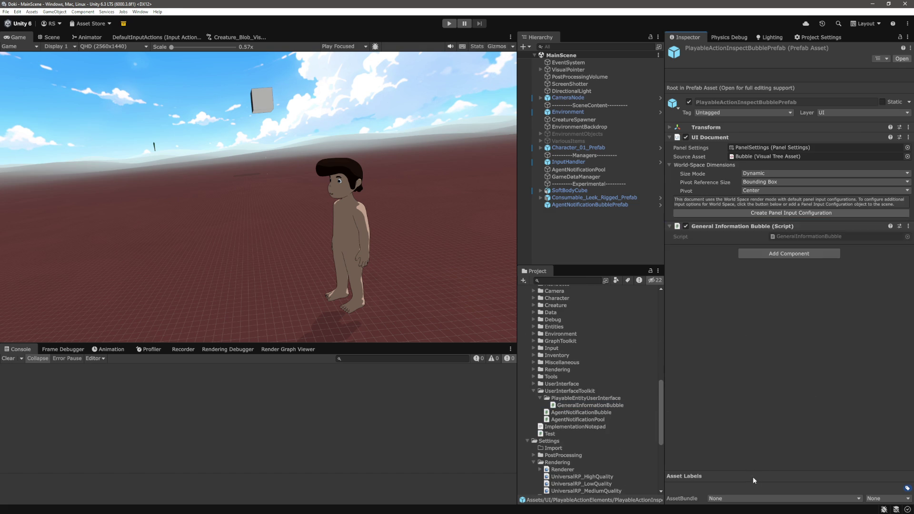
Step: Reselect the PlayableActionInspectBubblePrefab asset, then select Character_01_Prefab to view its components
scroll(628, 362, down, 10)
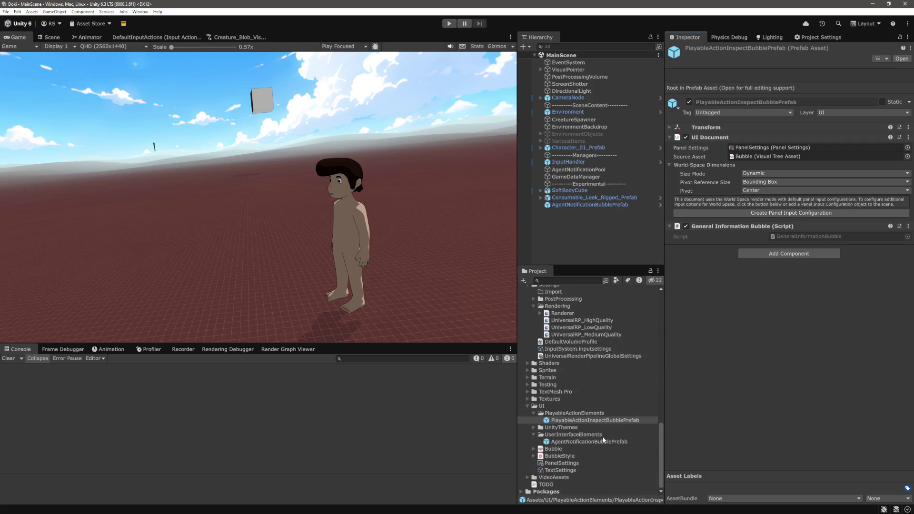
click(586, 421)
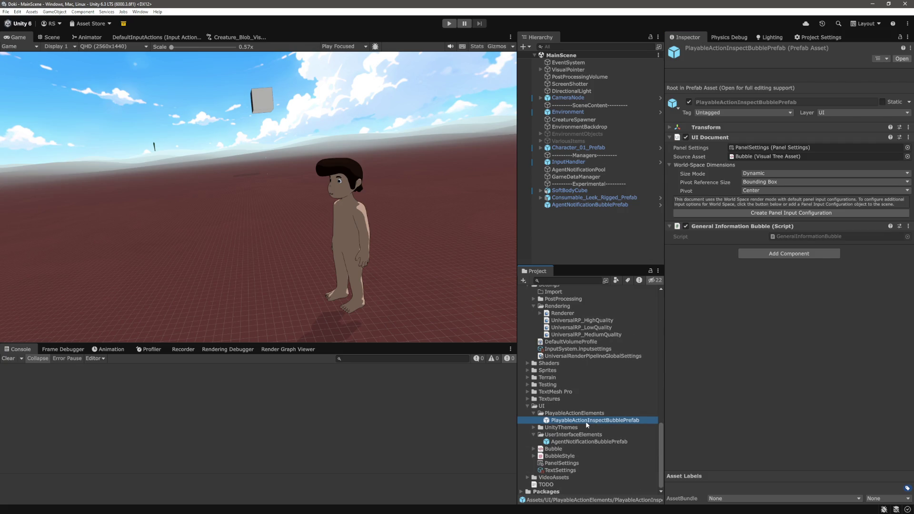
scroll(598, 431, up, 4)
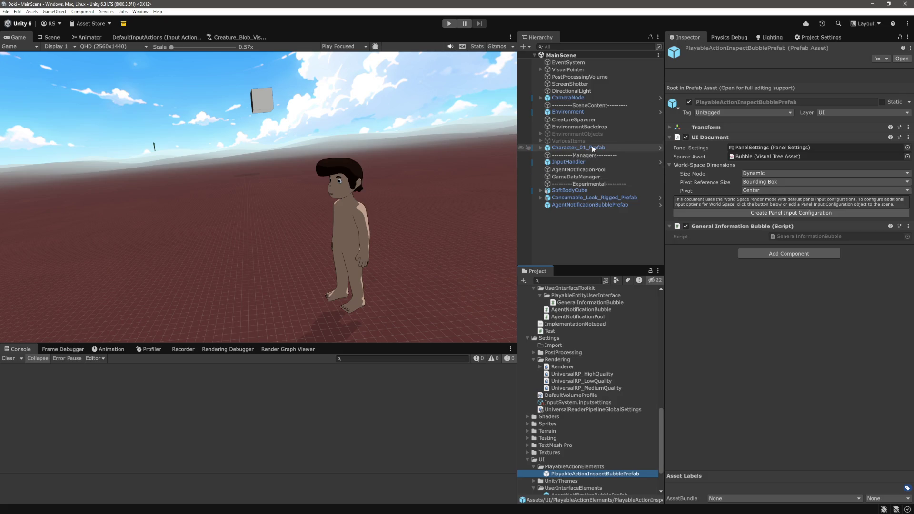
click(592, 148)
scroll(761, 310, down, 5)
scroll(591, 433, down, 4)
Step: Assign PlayableActionInspectBubblePrefab as Inspect Interface Prefab, save the scene, and start Play mode
drag(595, 420, 793, 293)
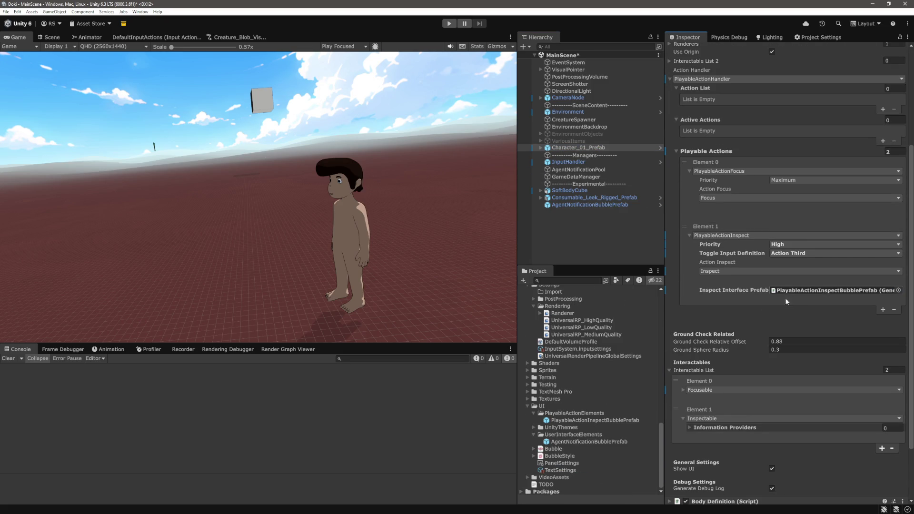
click(563, 227)
key(ctrl+s)
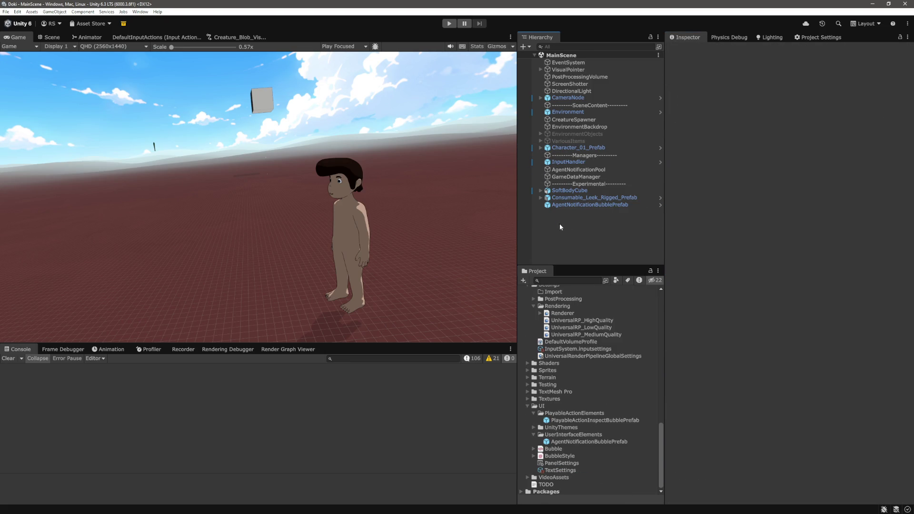
click(446, 25)
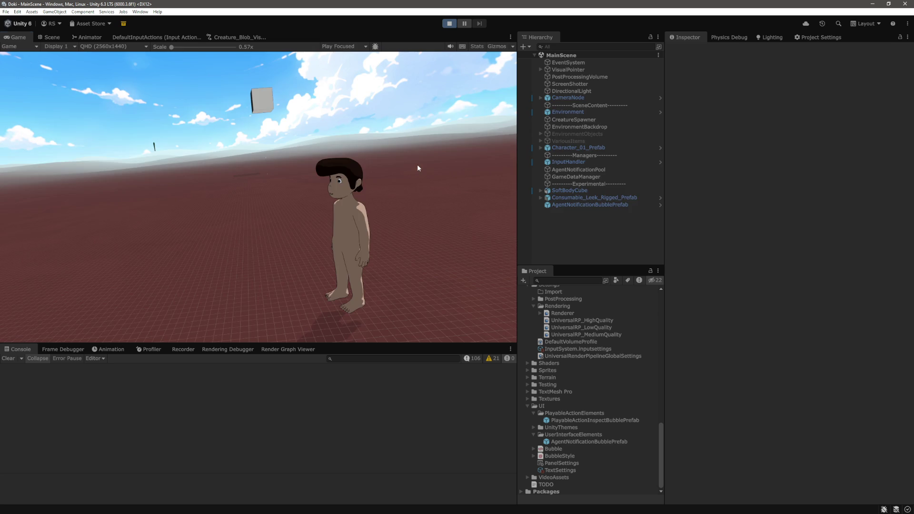
mouse_move(263, 211)
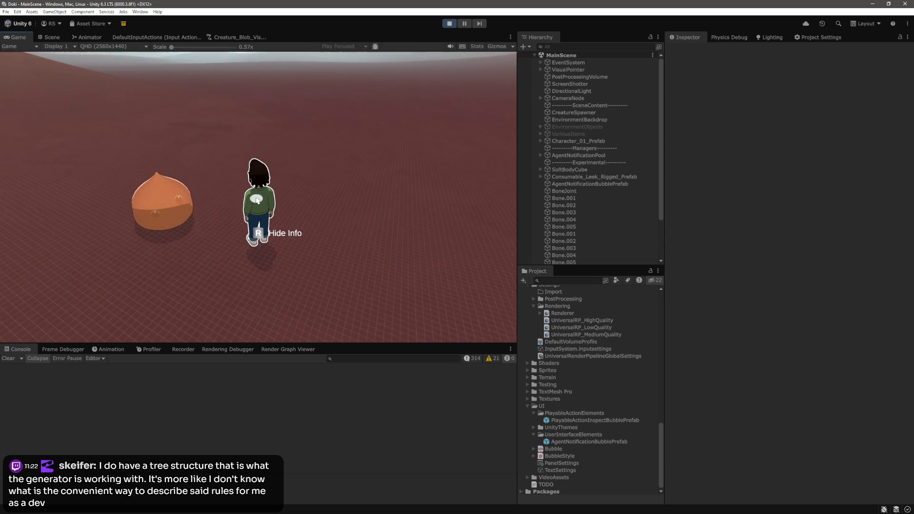
Step: Toggle the blob's and character's info bubbles with R several times, then stop Play mode
mouse_move(163, 222)
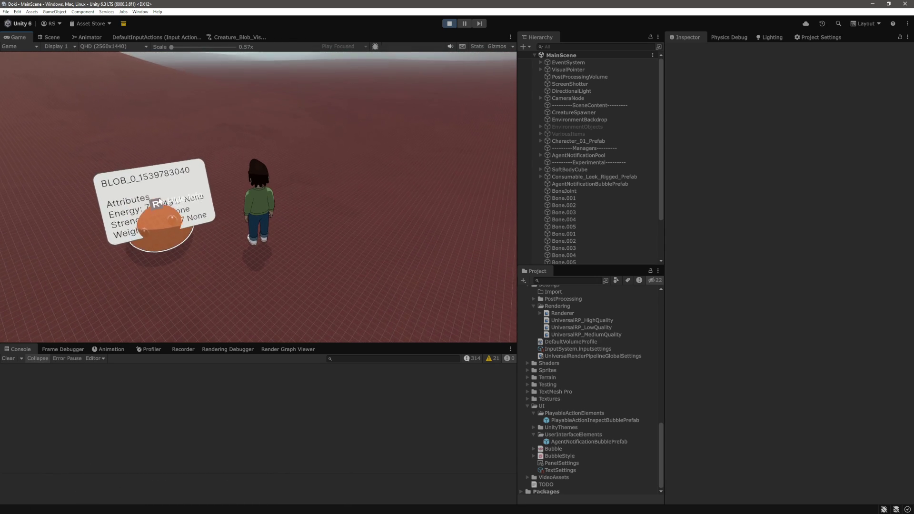
key(r)
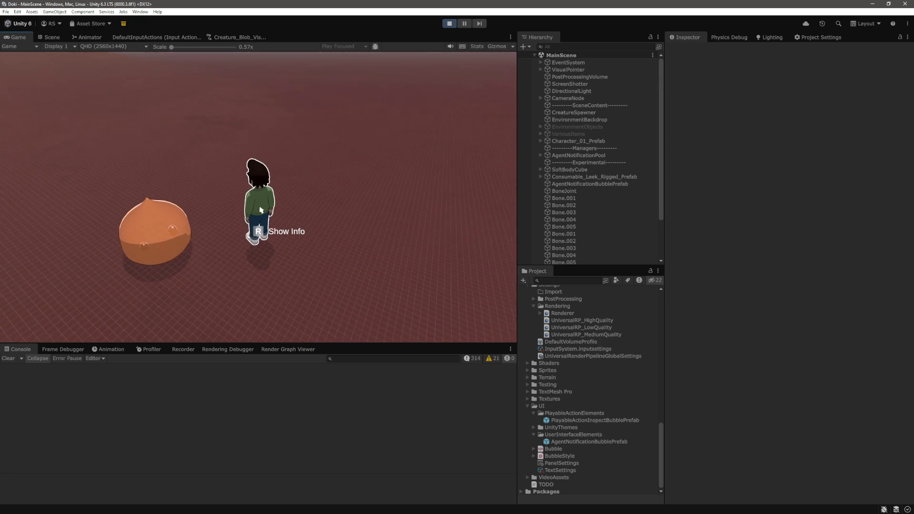
key(r)
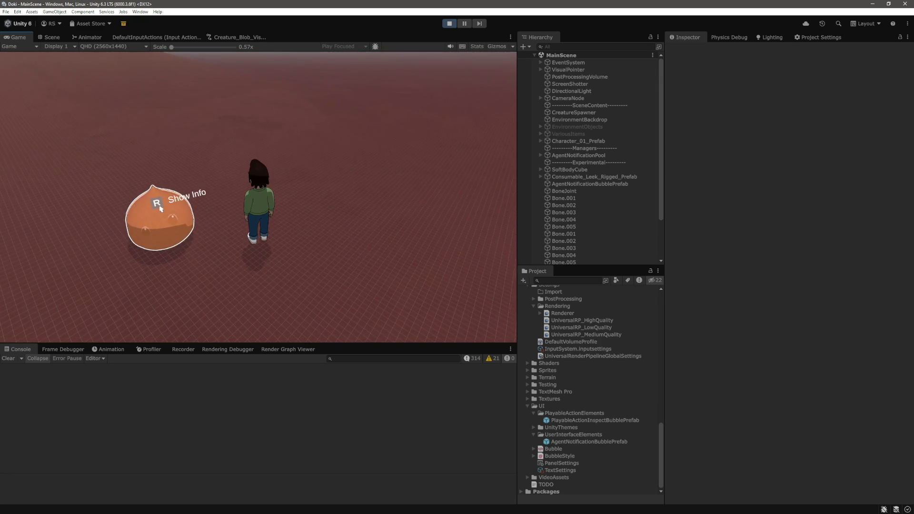
key(r)
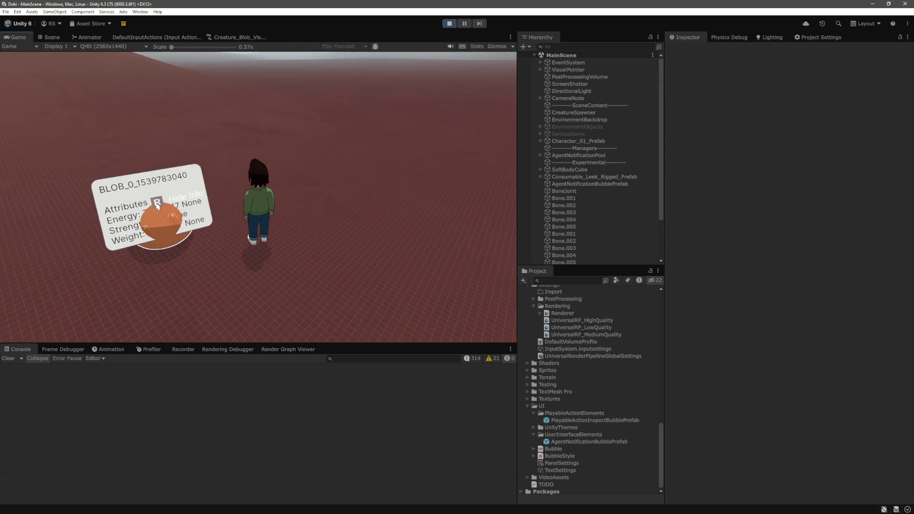
key(r)
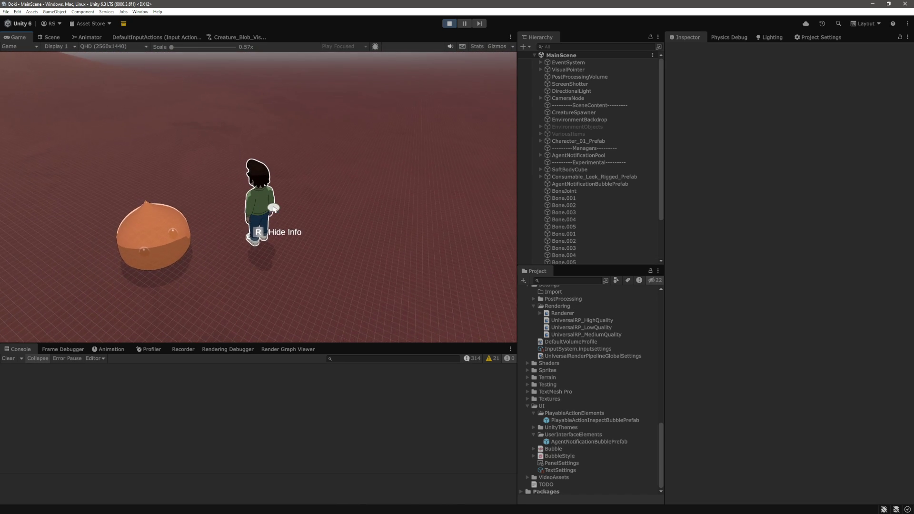
key(r)
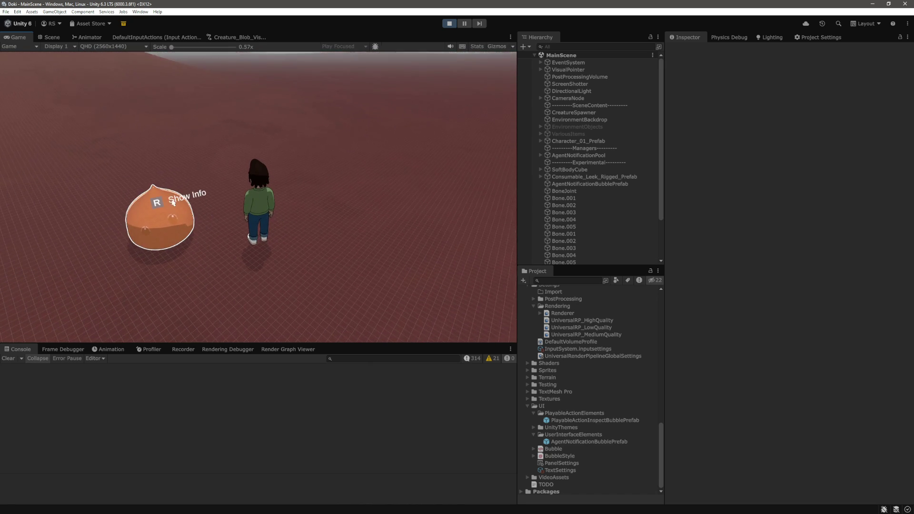
key(r)
key(ctrl+p)
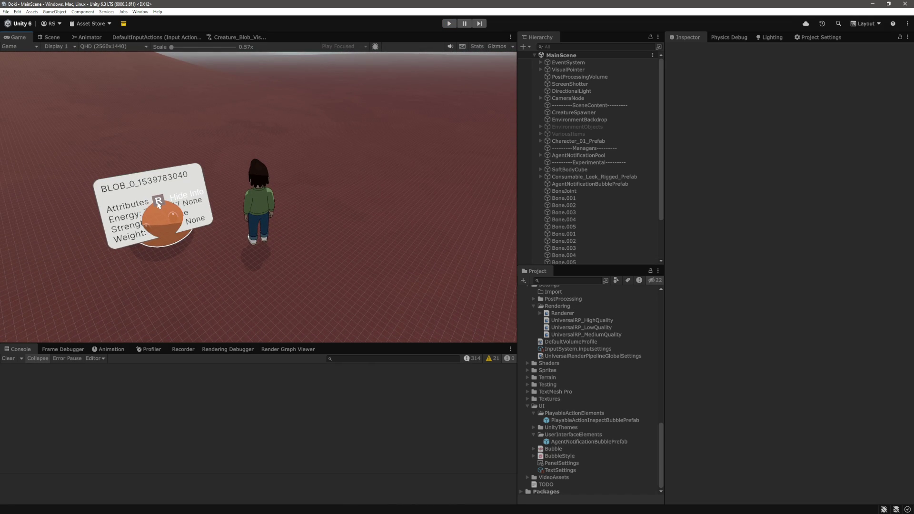
key(alt+Tab)
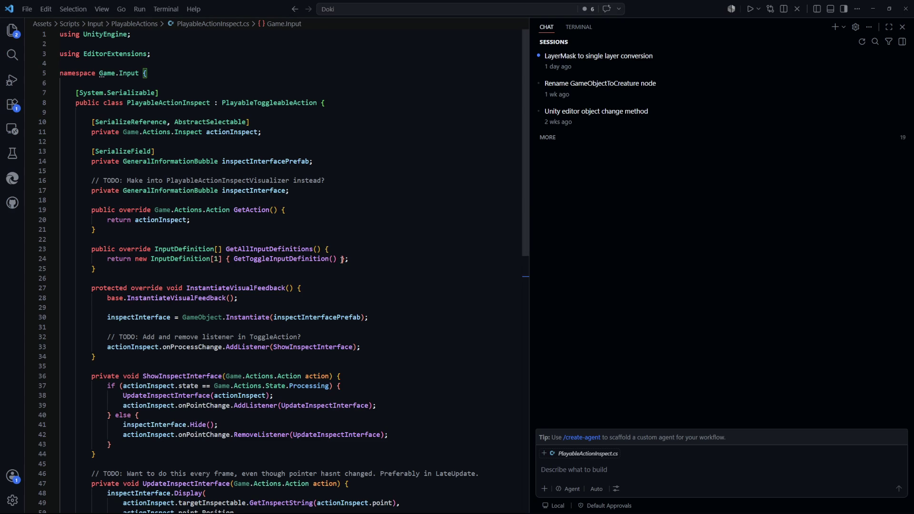
Step: Add [SerializeField] private float inspectInterfaceYOffset = 0.5f below the inspectInterfacePrefab field
click(288, 133)
key(Down)
key(Down)
key(Down)
key(End)
key(Return)
key(Return)
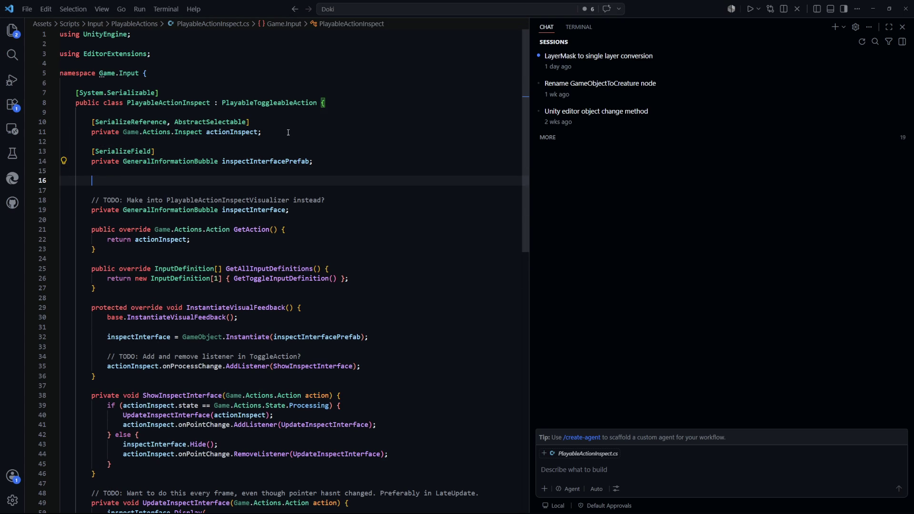
text([SerializeField)
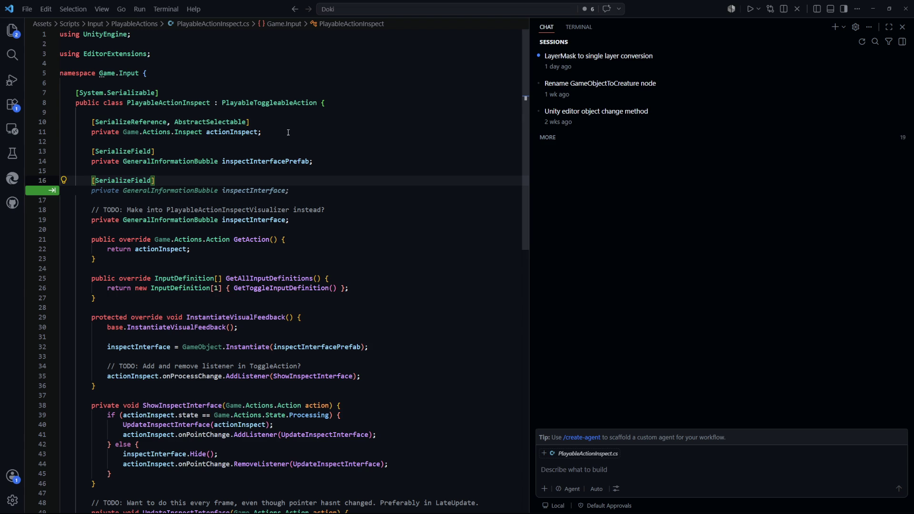
key(Return)
text(private float)
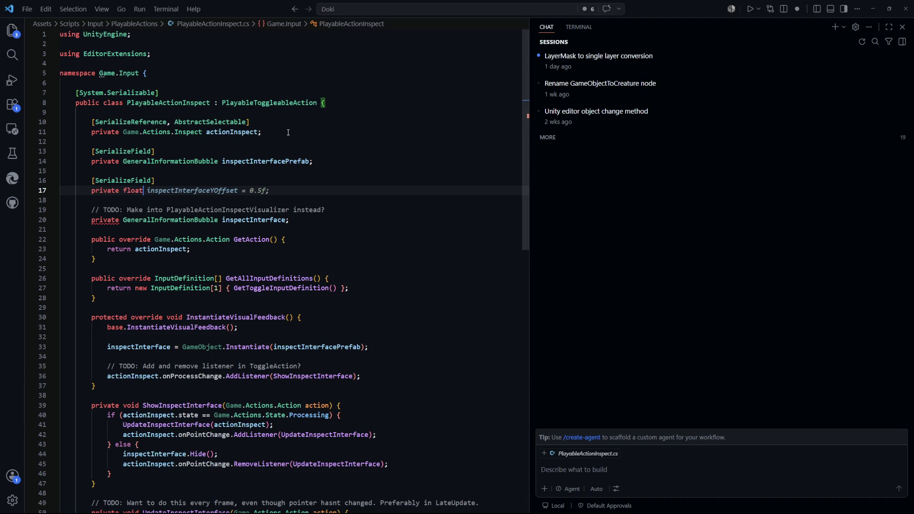
key(Tab)
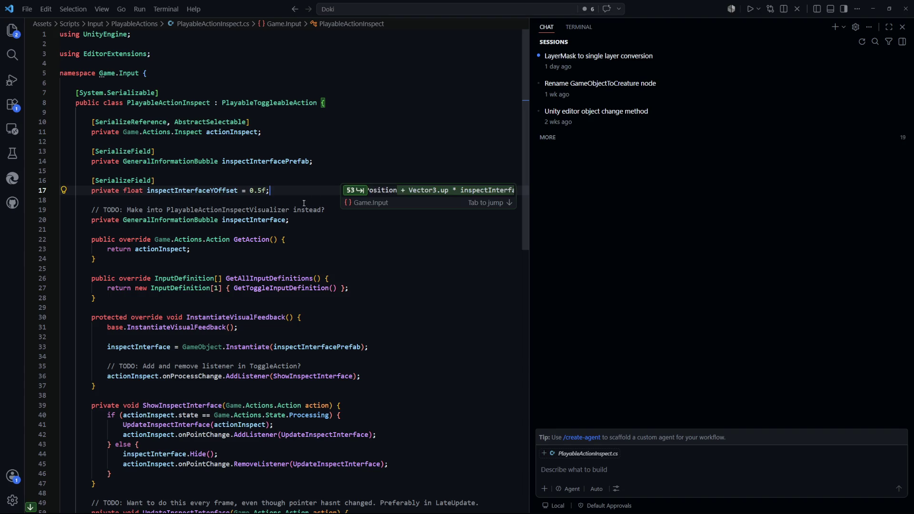
key(Escape)
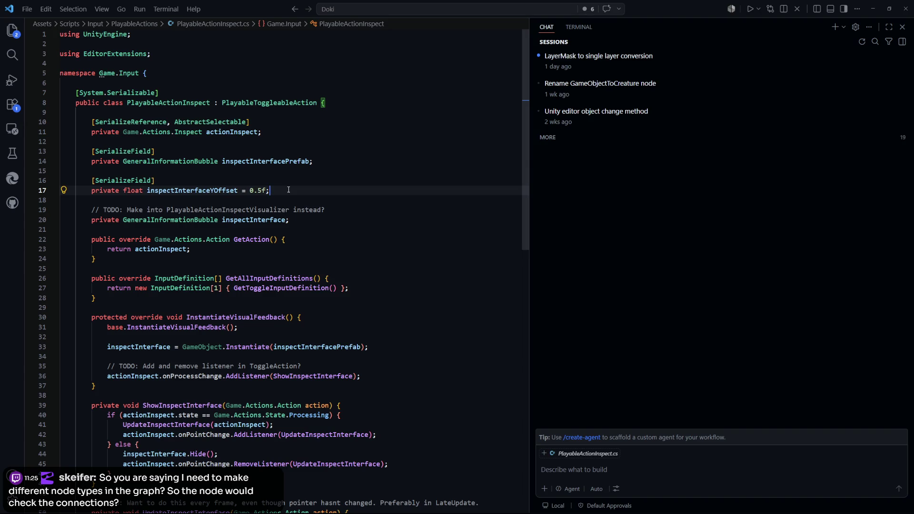
Step: Browse PlayableActionInspect.cs around the inspectInterface field and the UpdateInspectInterface method
click(339, 217)
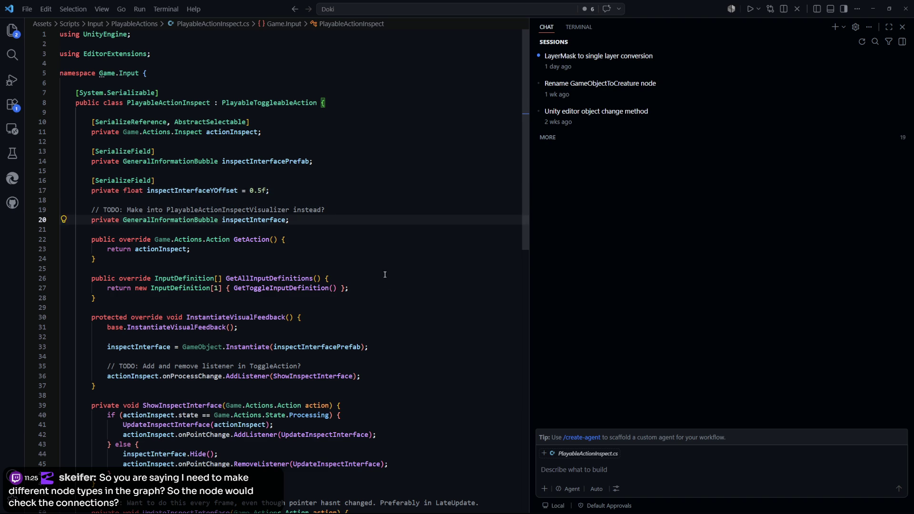
scroll(191, 199, down, 5)
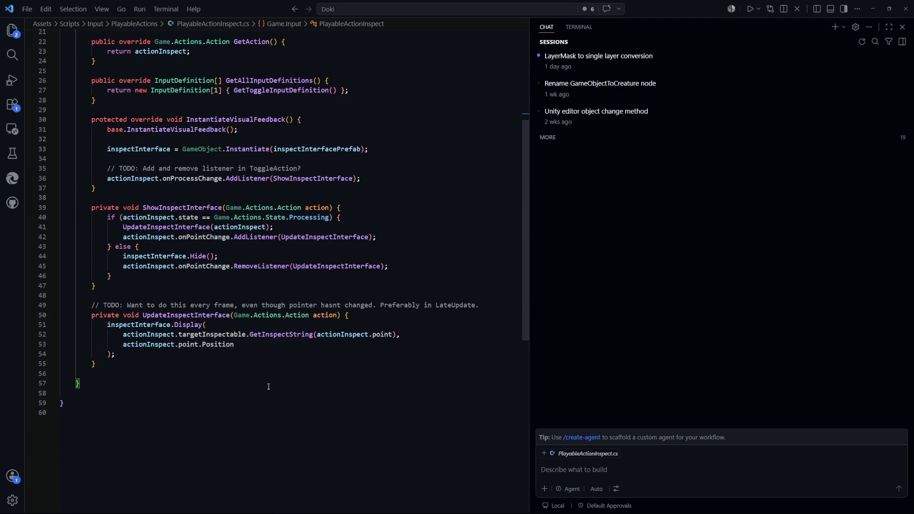
scroll(267, 387, up, 2)
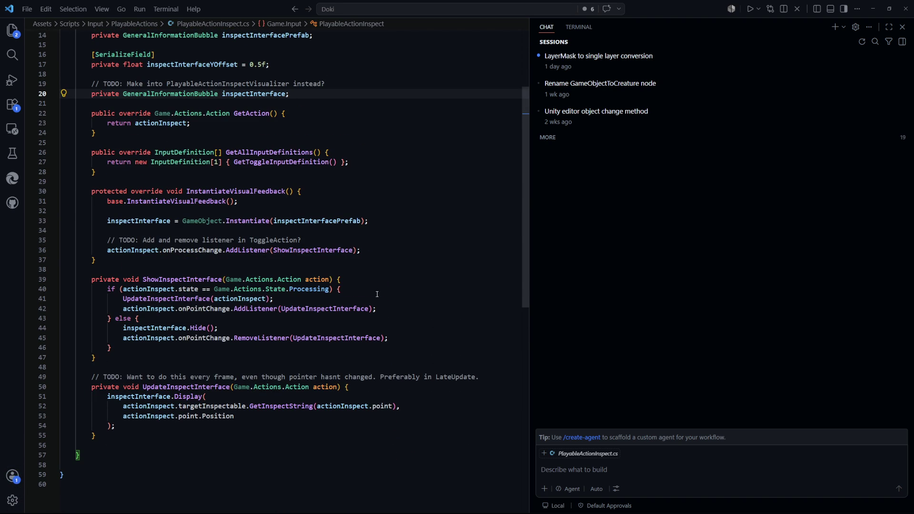
scroll(239, 379, down, 1)
click(239, 380)
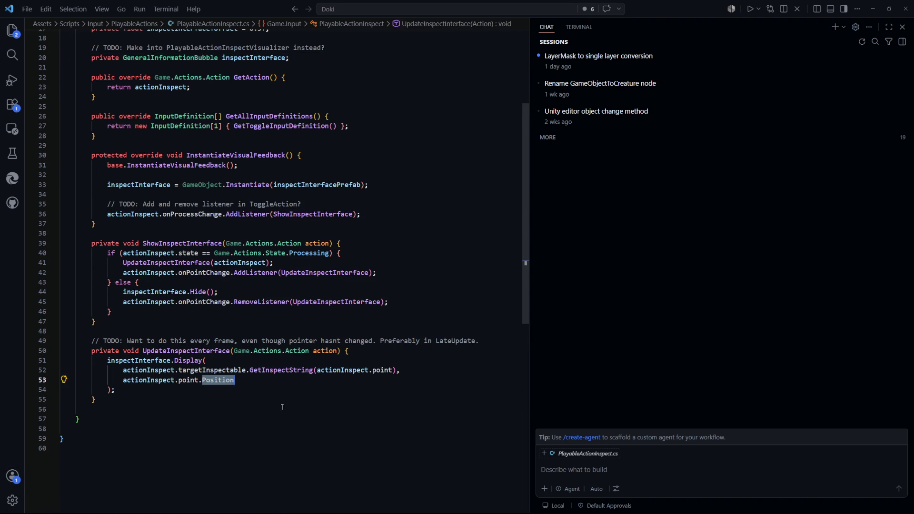
key(Down)
key(Down)
key(Down)
scroll(257, 385, up, 2)
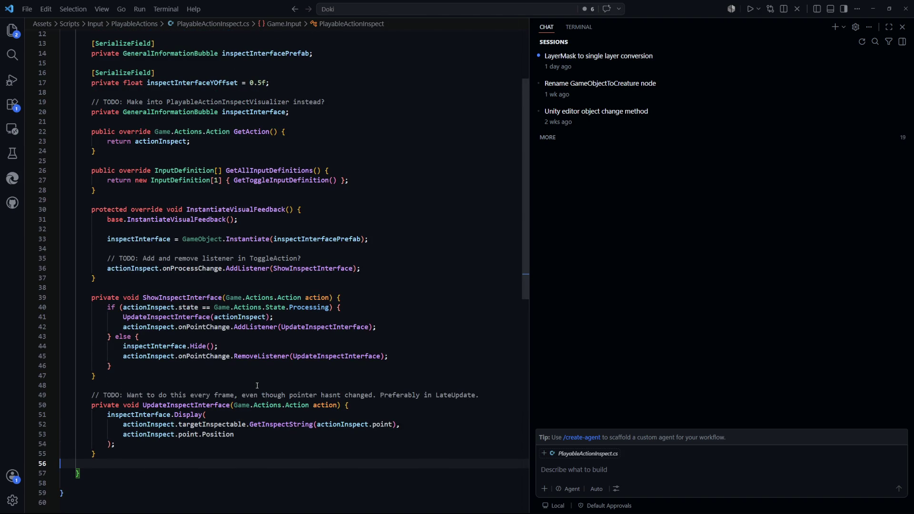
scroll(257, 385, up, 3)
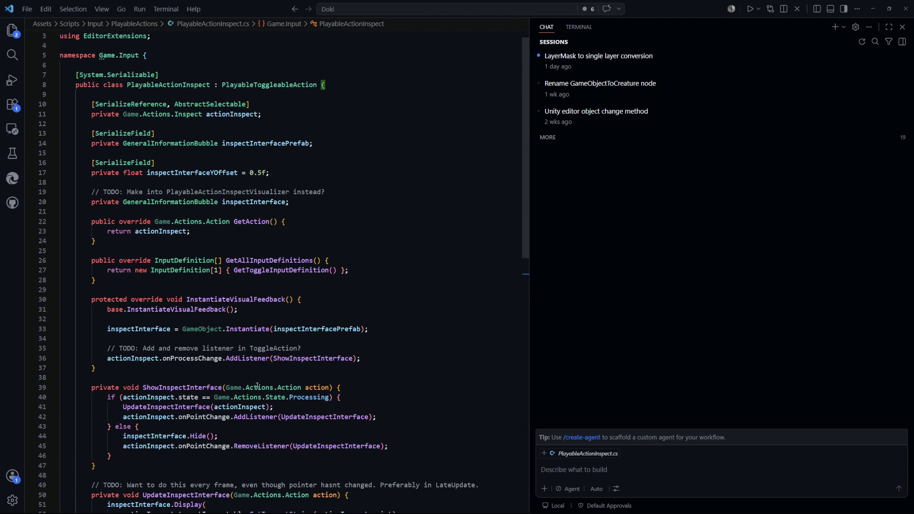
scroll(257, 385, down, 3)
click(362, 288)
key(ctrl+p)
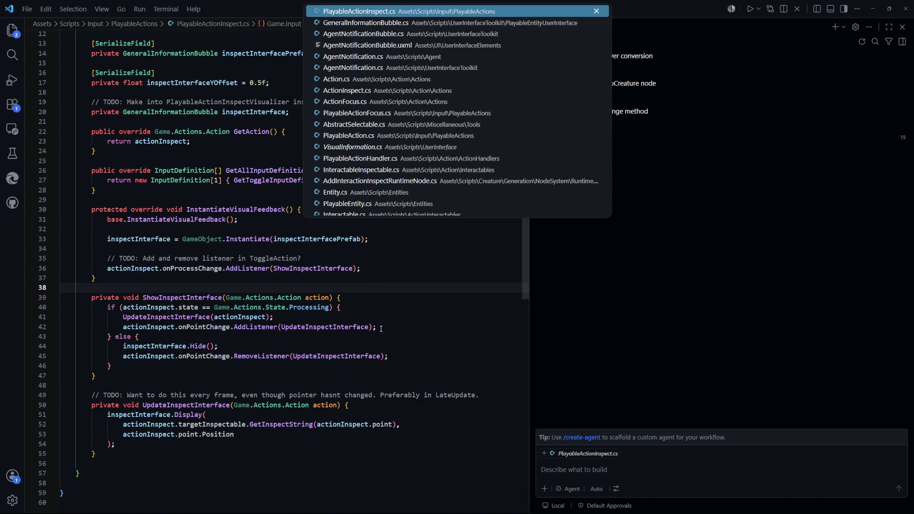
key(Escape)
Step: Delete the serialized inspectInterfaceYOffset field lines and the leftover blank line
scroll(386, 309, up, 3)
mouse_move(270, 154)
mouse_down()
mouse_move(143, 155)
mouse_move(92, 144)
mouse_up()
key(BackSpace)
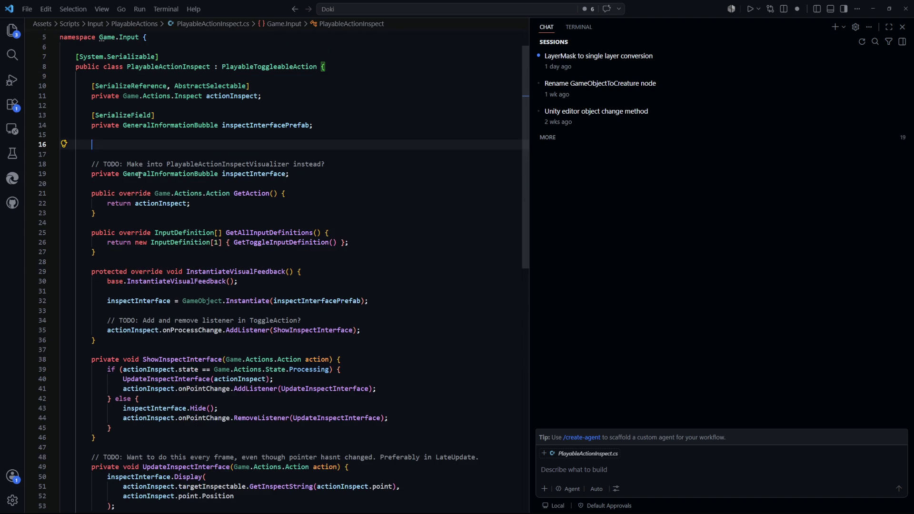
key(ctrl+shift+k)
key(ctrl+shift+k)
click(413, 283)
key(ctrl+p)
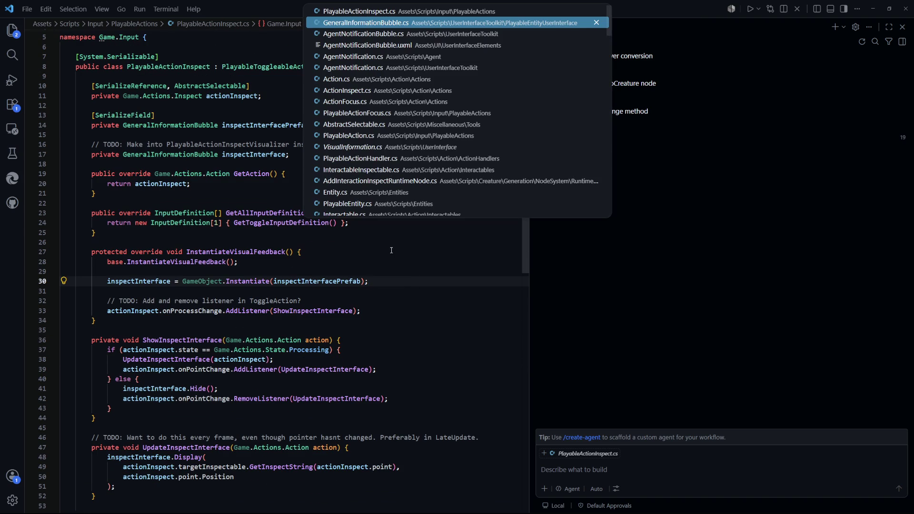
Step: In GeneralInformationBubble.cs, restore the serialized offset field with undo and fix its indentation
key(Return)
scroll(124, 161, up, 1)
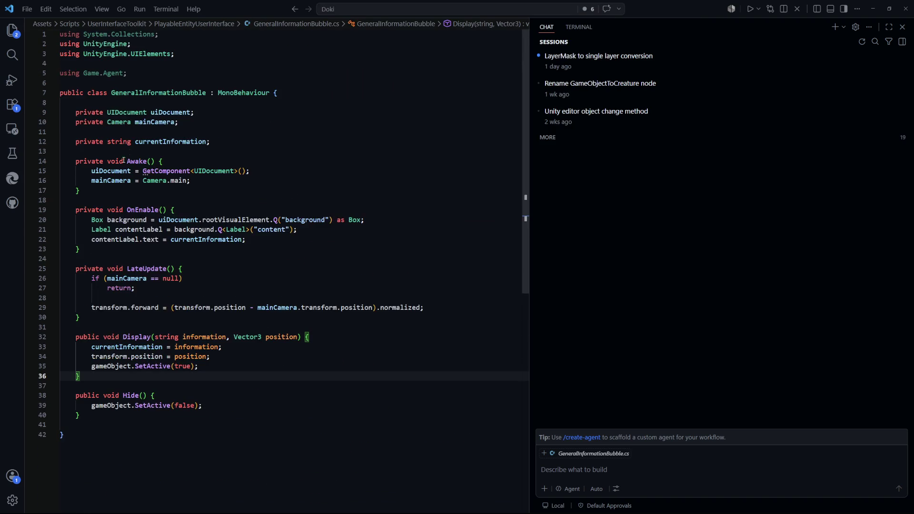
key(ctrl+z)
key(ctrl+z)
key(ctrl+z)
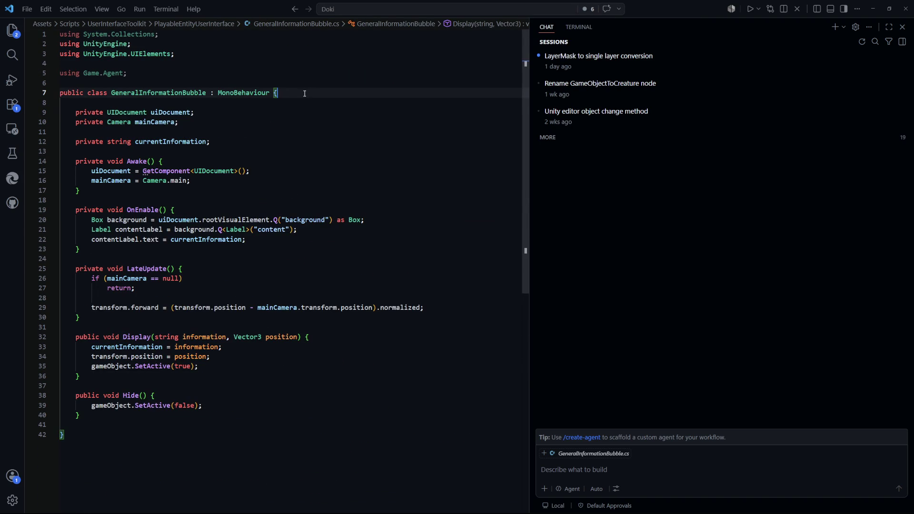
key(Home)
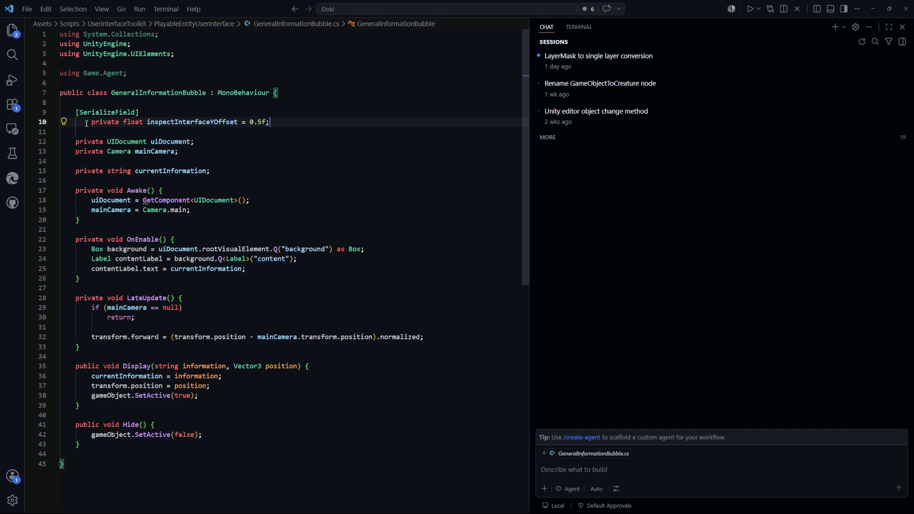
key(BackSpace)
key(Down)
key(Down)
key(Down)
key(End)
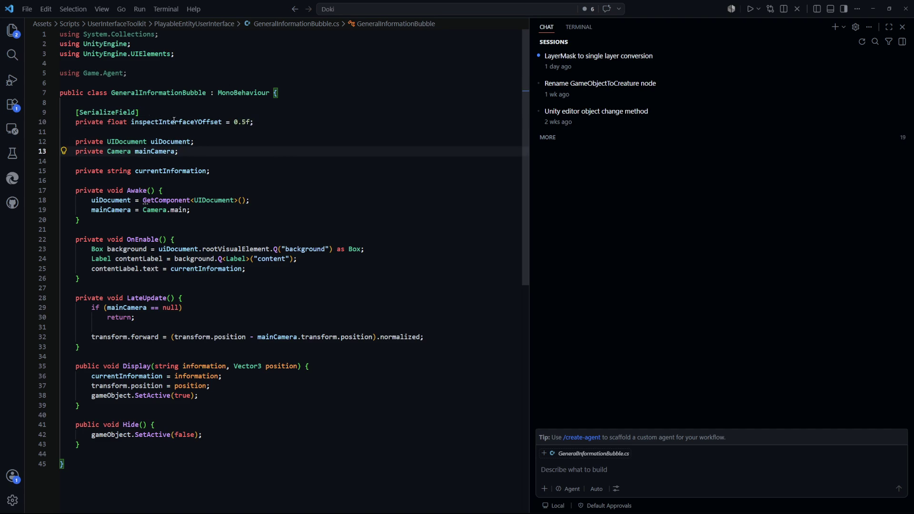
Step: Rename the field inspectInterfaceForwardOffset, add it along transform.forward in Display, and save
click(198, 122)
text(orward)
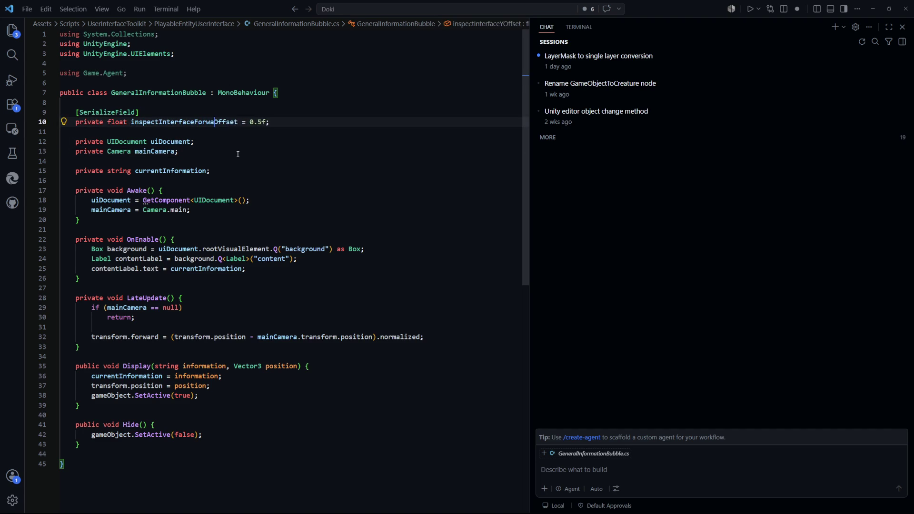
click(364, 200)
scroll(205, 134, down, 2)
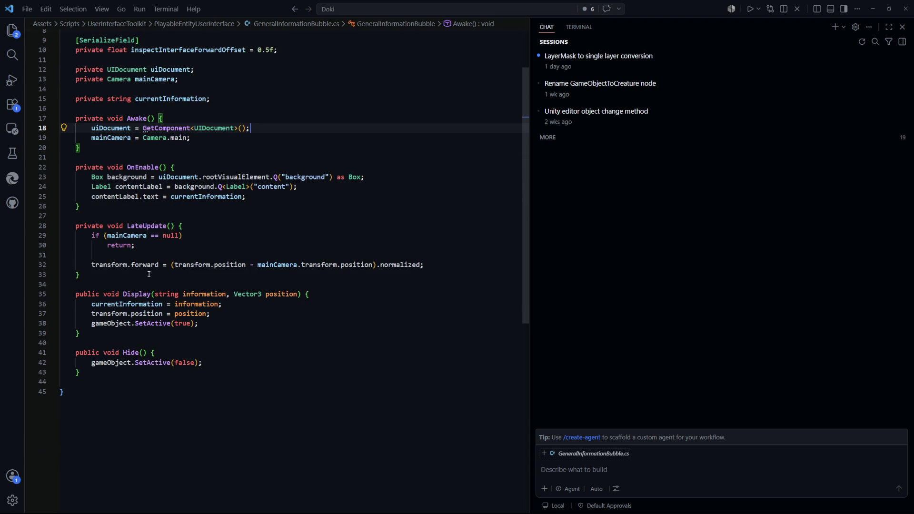
click(204, 312)
key(Tab)
key(ctrl+End)
key(ctrl+s)
key(alt+Tab)
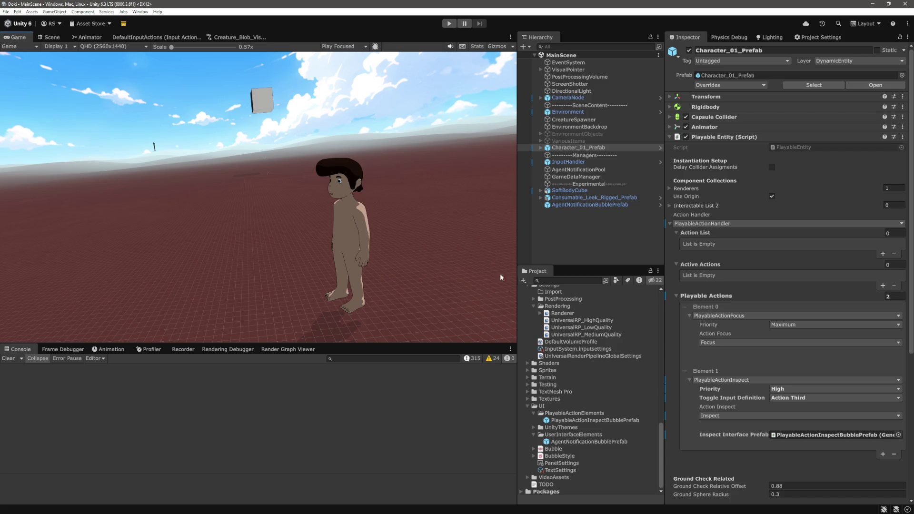
Step: Inspect AgentNotificationBubblePrefab and the PlayableActionInspectBubblePrefab asset, then enter Play mode
click(571, 243)
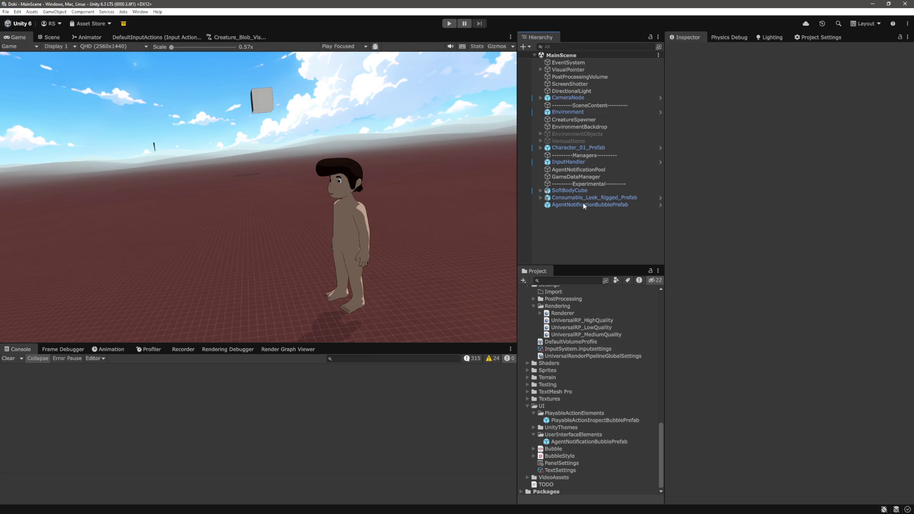
click(583, 205)
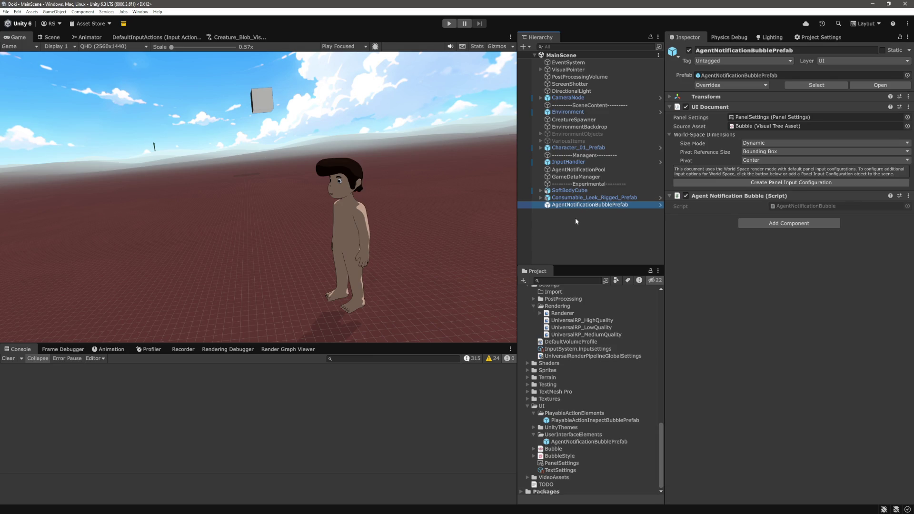
scroll(605, 367, up, 10)
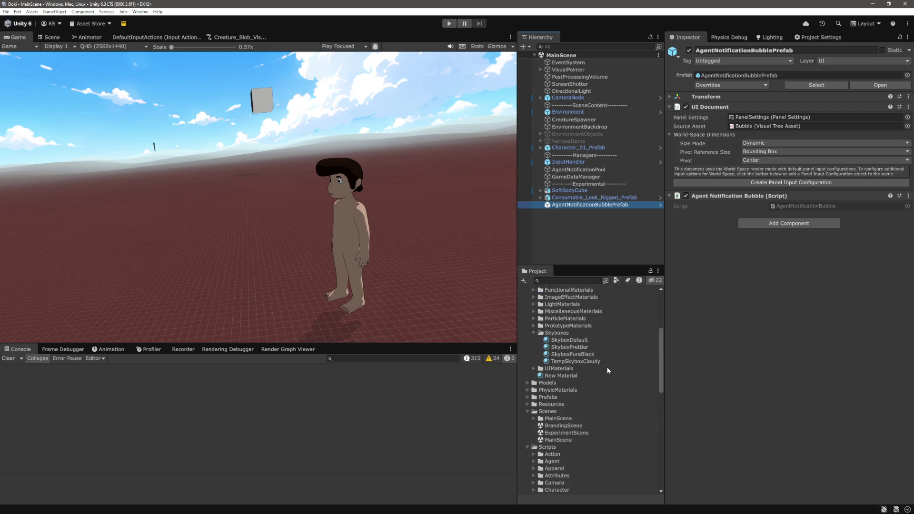
scroll(607, 366, down, 10)
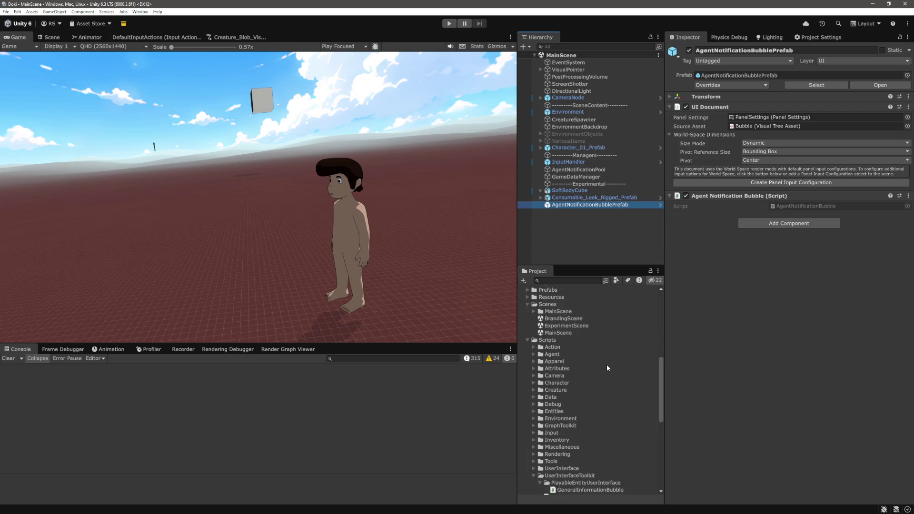
scroll(606, 356, down, 3)
click(595, 420)
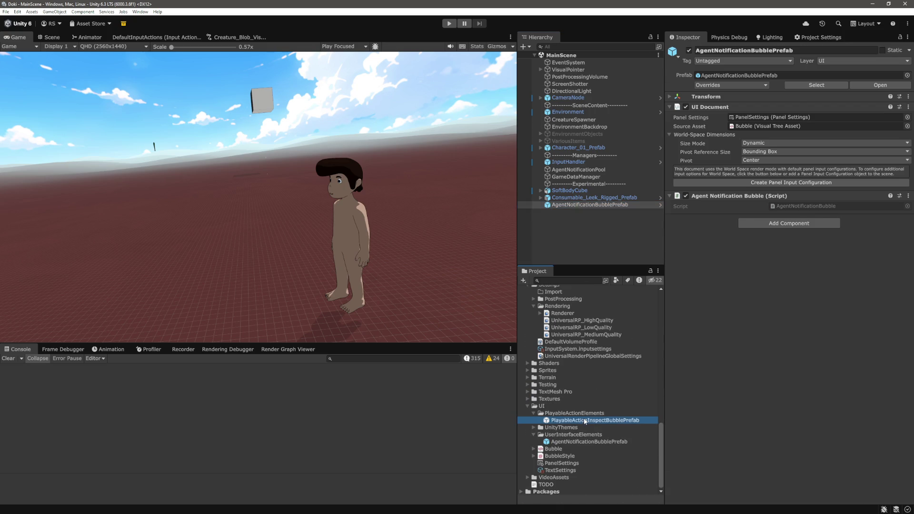
key(ctrl+p)
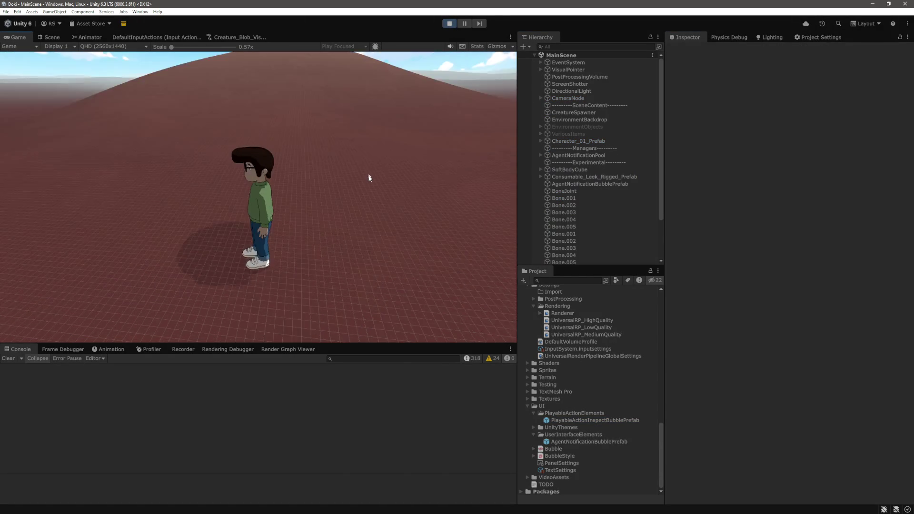
Step: Toggle the player's and the blob's info bubbles with R during the play test
mouse_move(265, 205)
key(r)
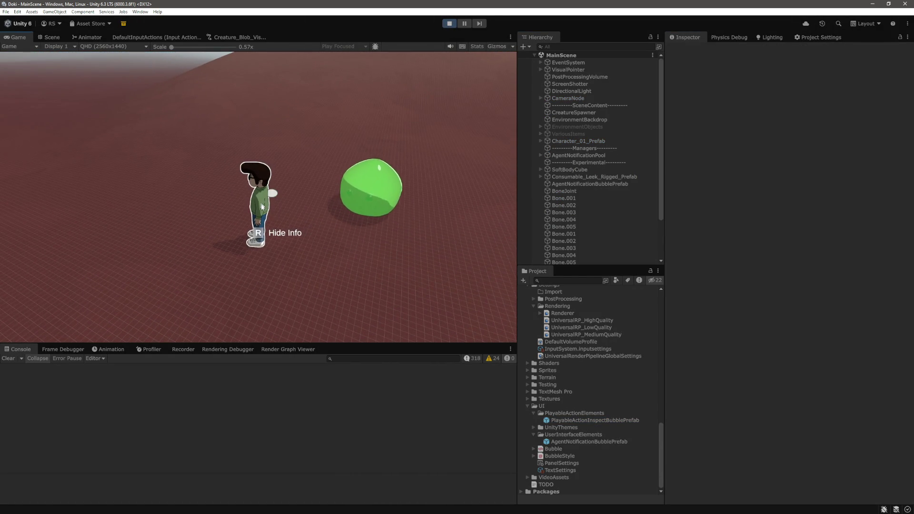
key(r)
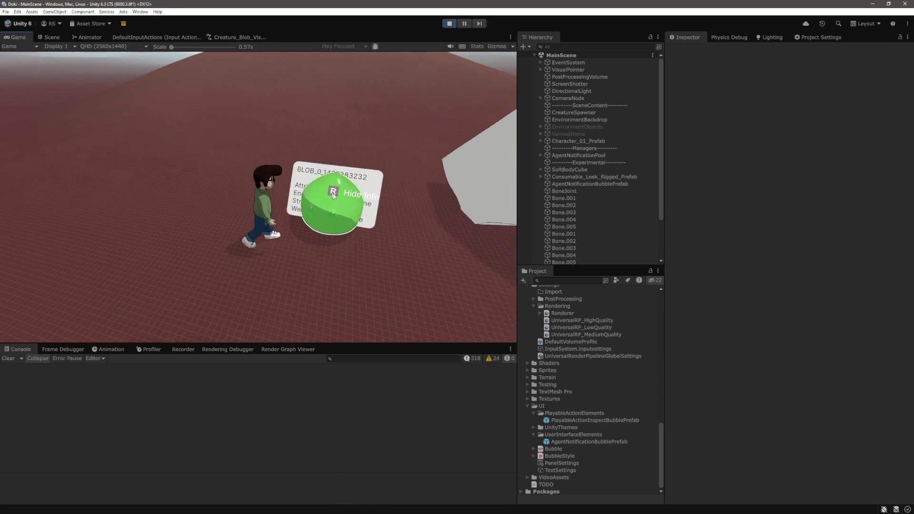
key(r)
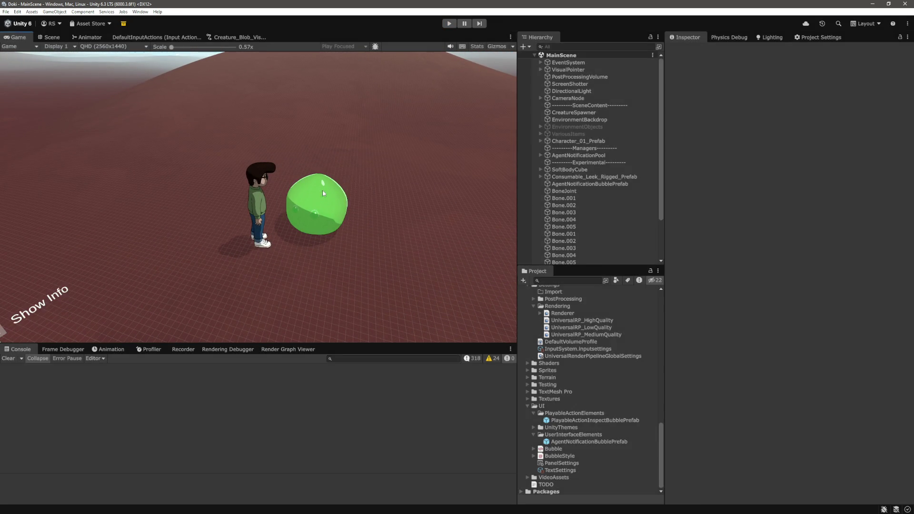
Step: Back in VS Code, put the caret on the Display position line of GeneralInformationBubble.cs
key(alt+Tab)
click(266, 313)
key(Down)
key(Down)
key(Down)
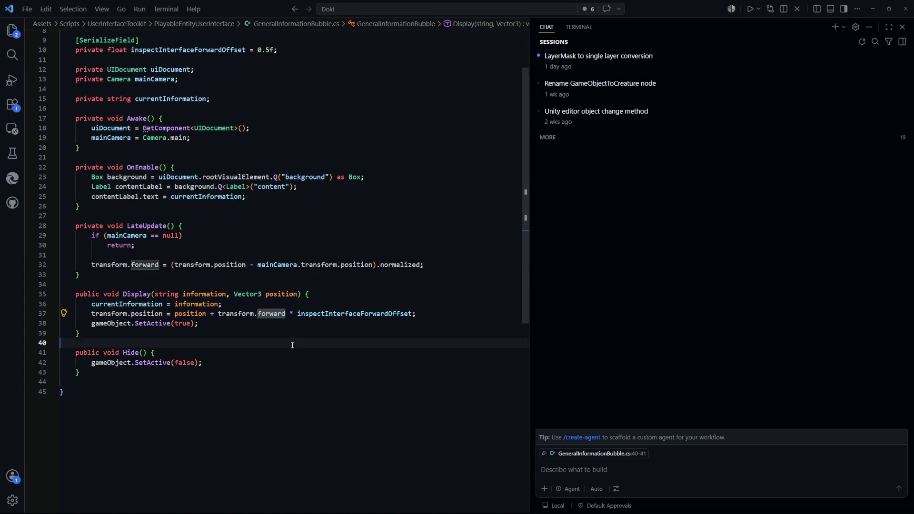
Step: Negate transform.forward in Display's offset on line 37, save, and let Unity recompile
click(218, 313)
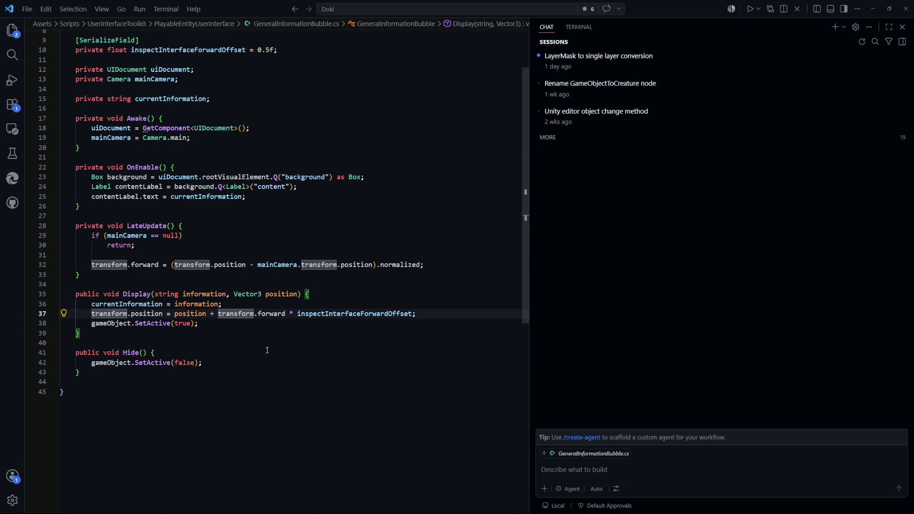
key(ctrl+s)
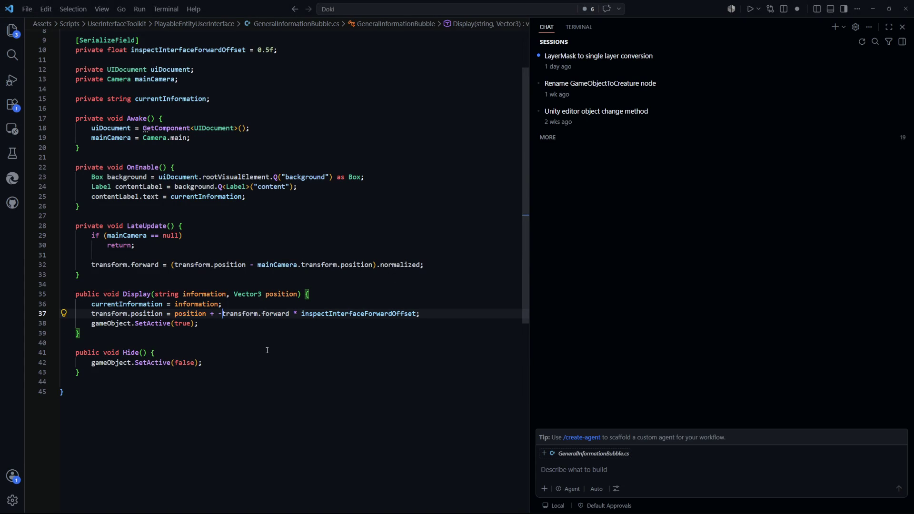
key(alt+Tab)
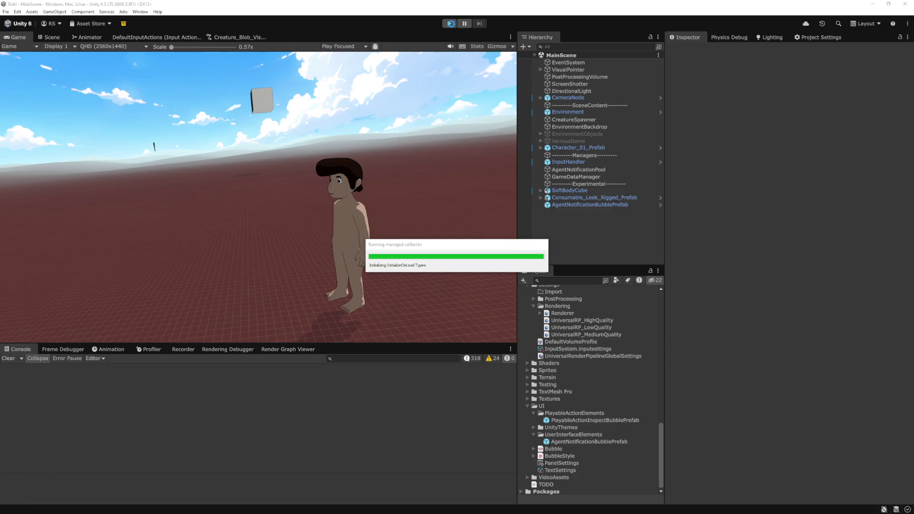
key(alt+Tab)
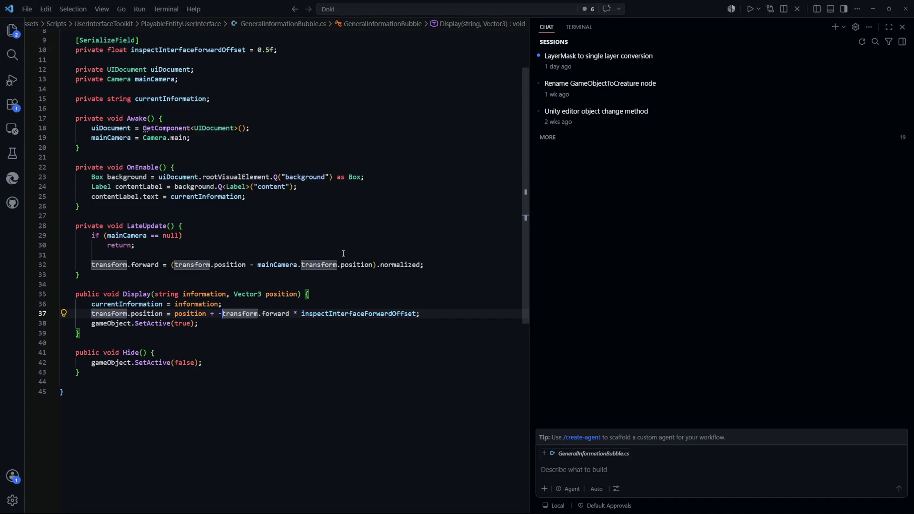
mouse_move(425, 336)
mouse_down()
mouse_move(62, 337)
mouse_move(173, 336)
mouse_move(163, 336)
mouse_up()
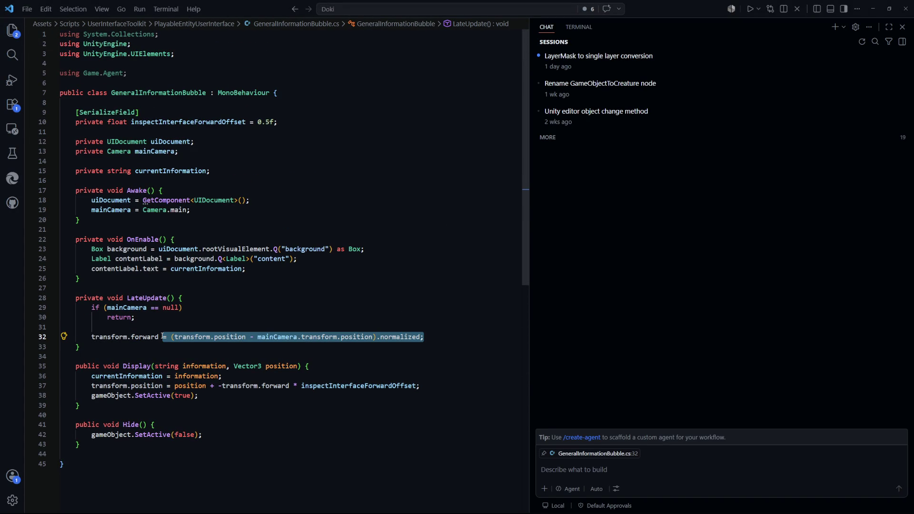
key(alt+Tab)
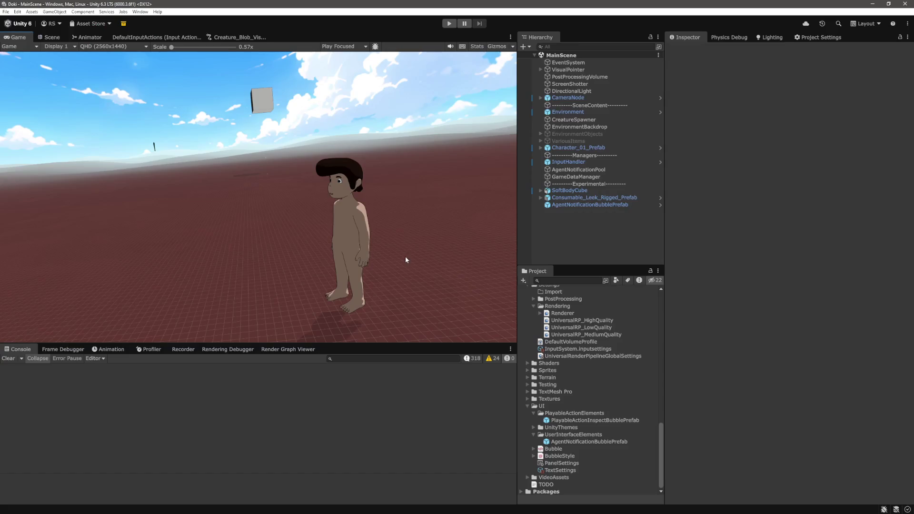
Step: Run play mode again, toggle the blob's info bubble on and off repeatedly, then stop play
click(449, 23)
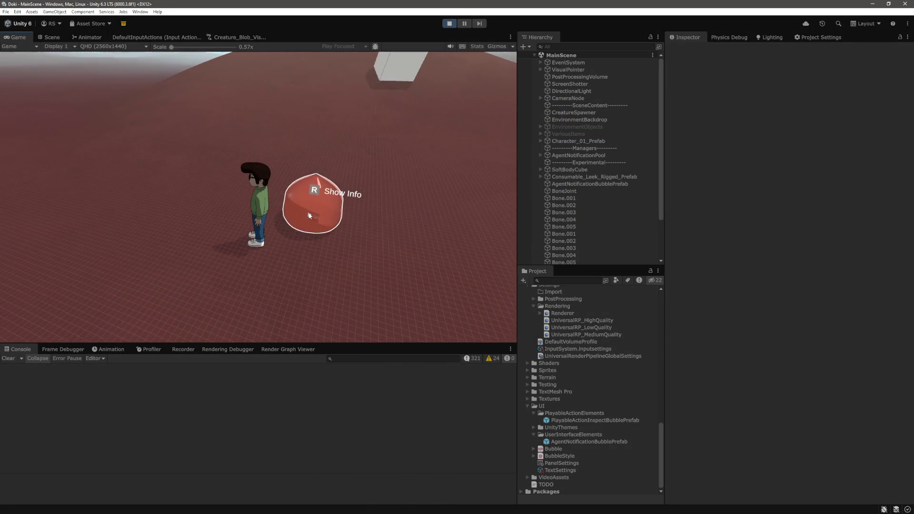
key(r)
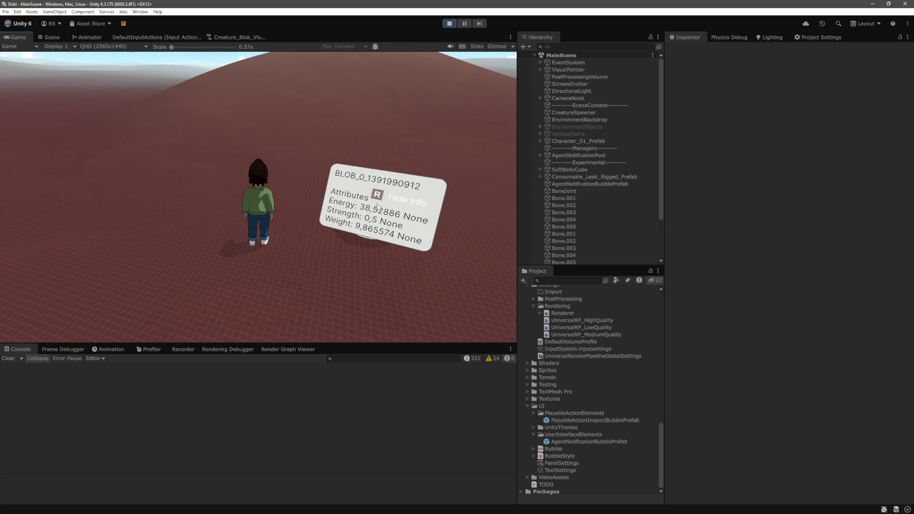
key(r)
key(r)
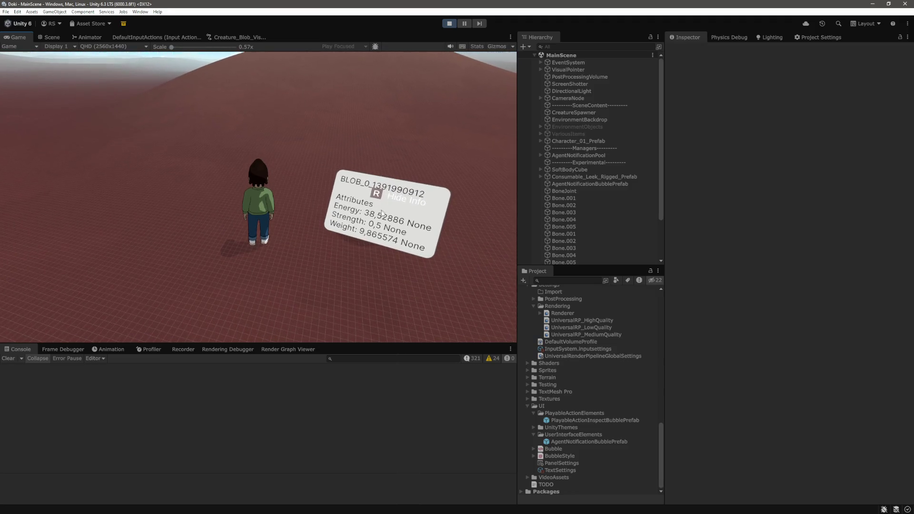
key(r)
key(r)
key(r)
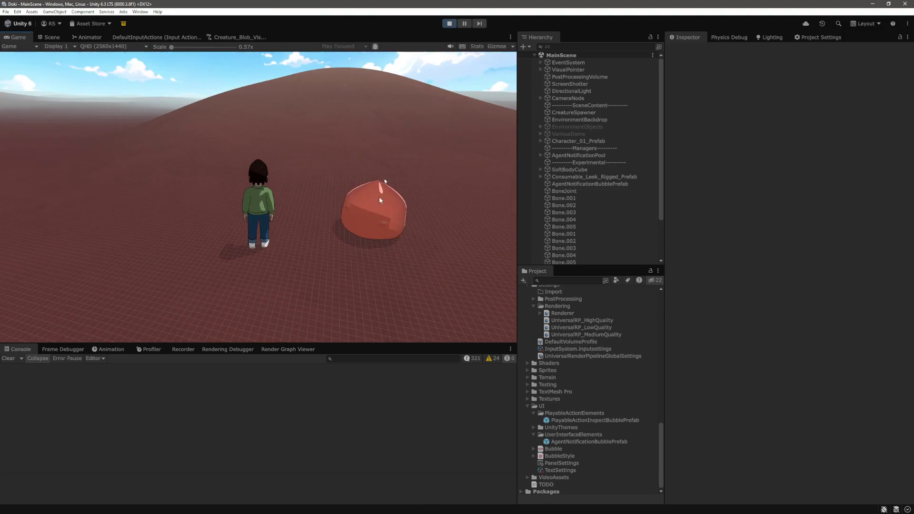
key(r)
key(r)
key(r)
key(r)
key(r)
key(r)
key(r)
key(r)
key(r)
key(r)
key(r)
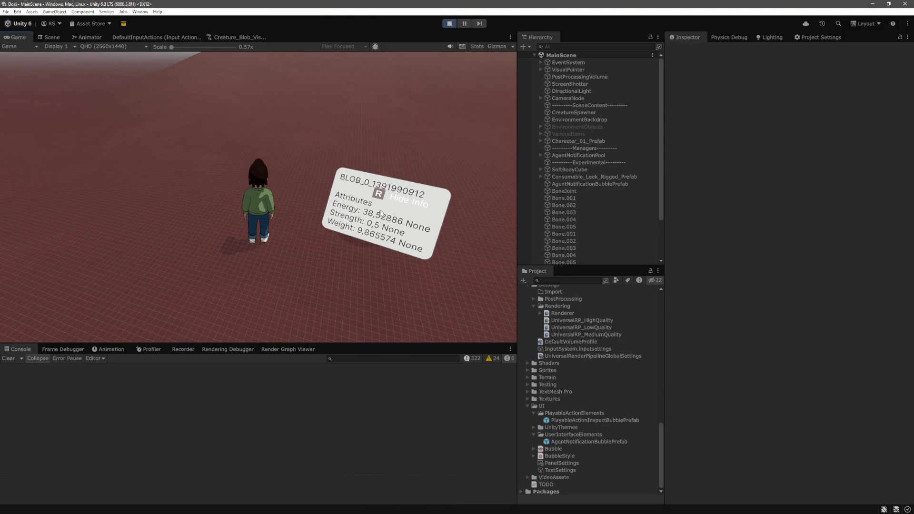
key(r)
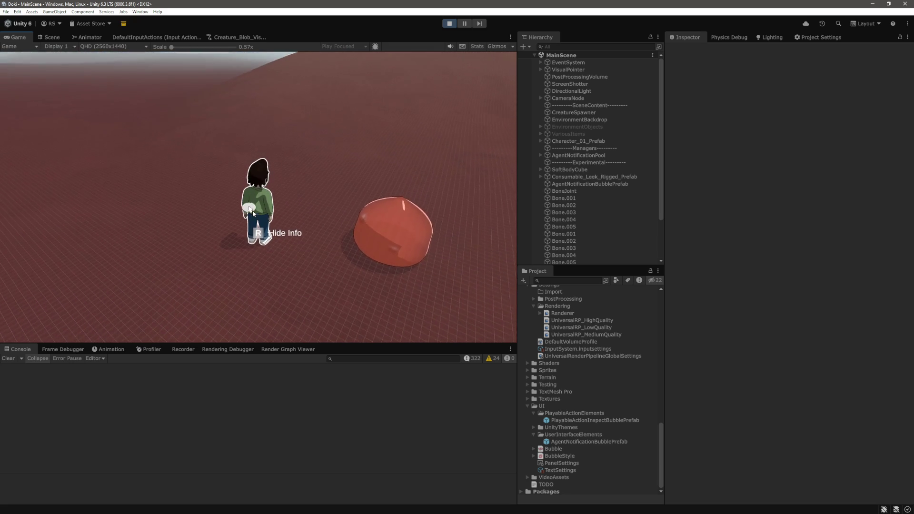
key(r)
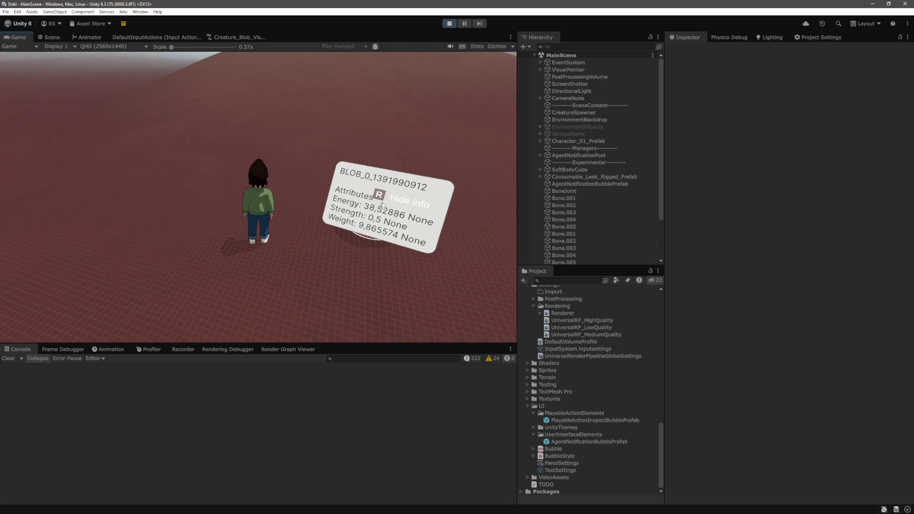
key(r)
key(r)
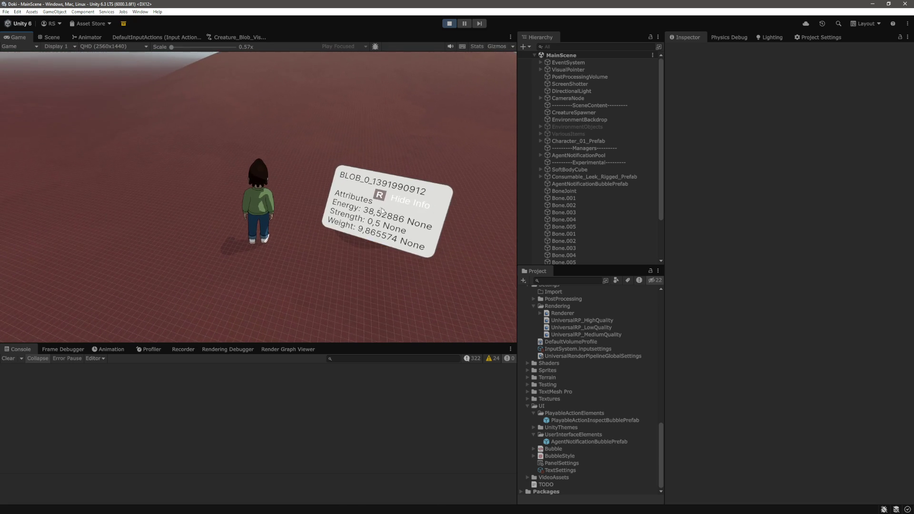
key(r)
key(r)
key(r)
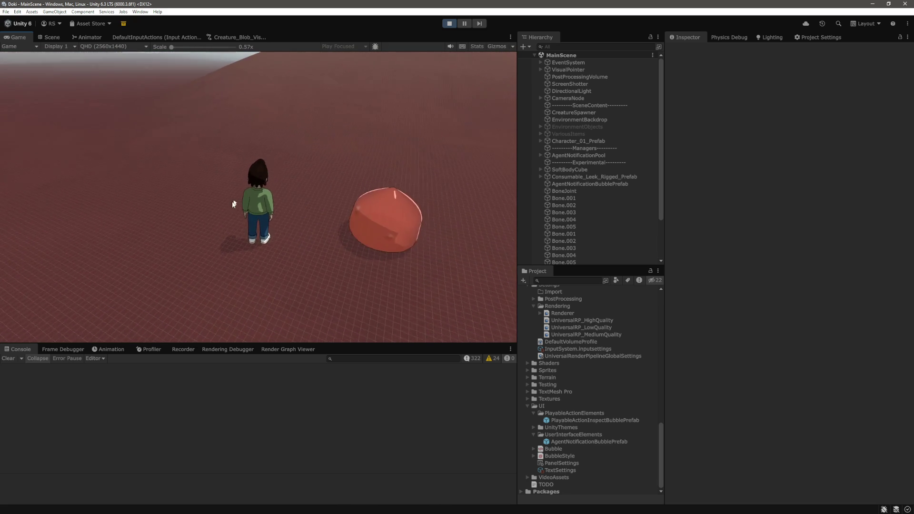
key(r)
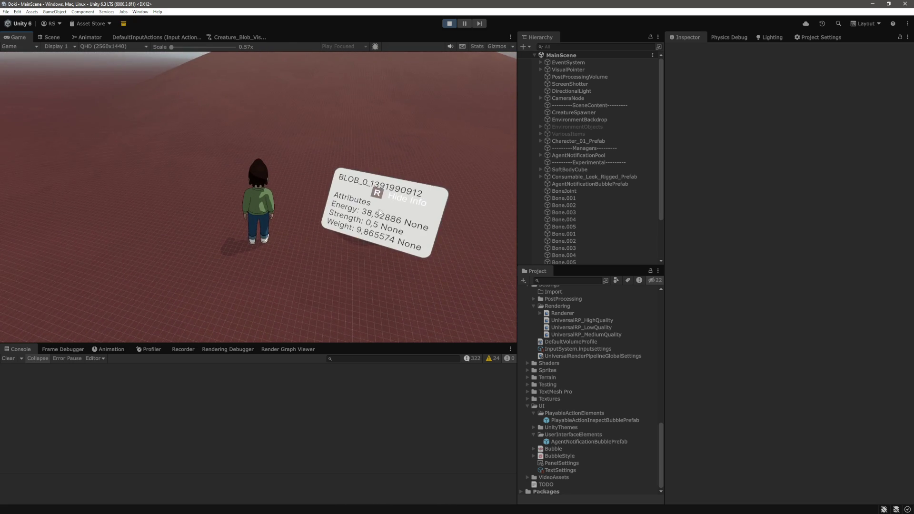
key(r)
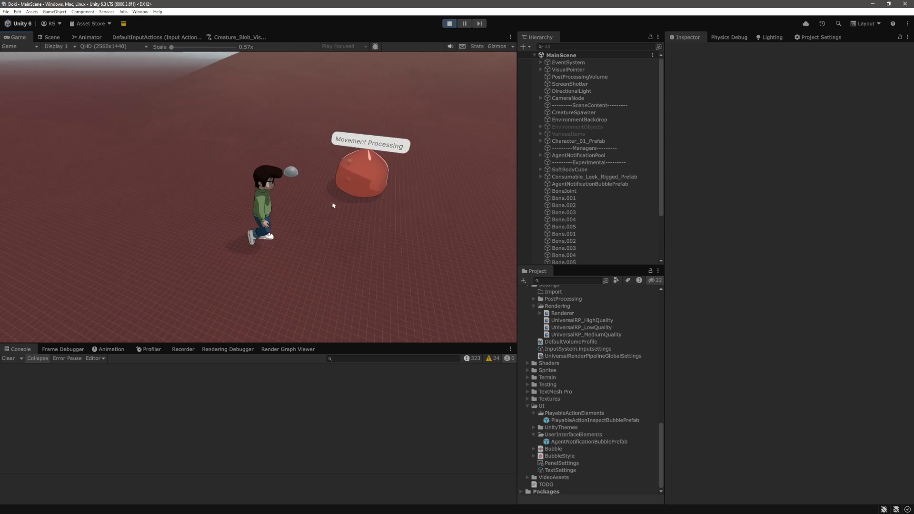
mouse_move(323, 181)
key(r)
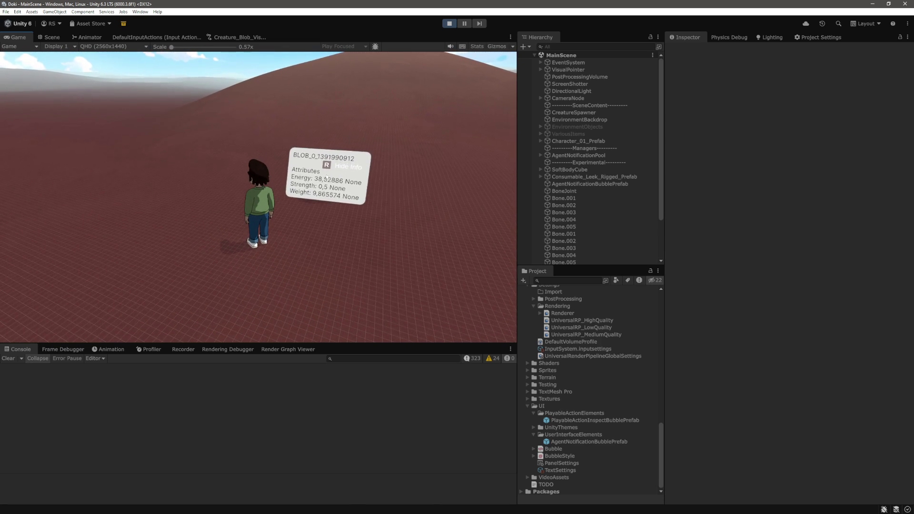
key(r)
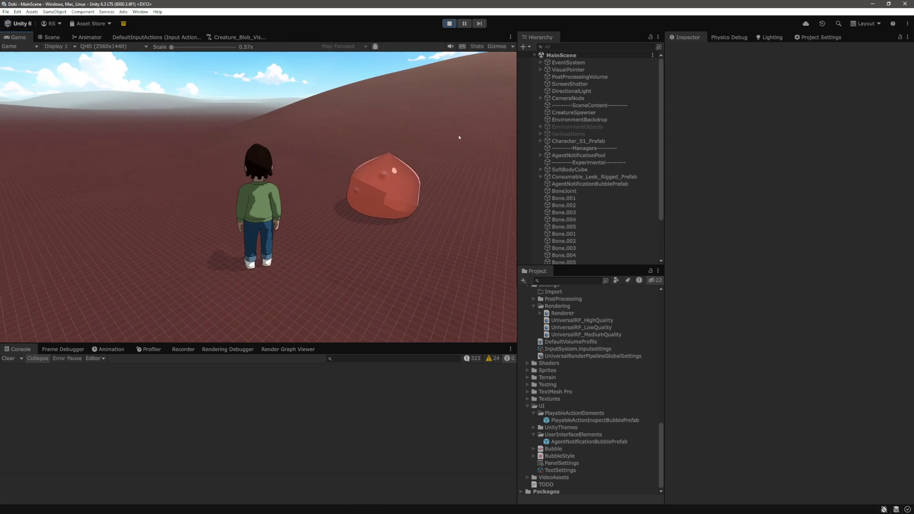
key(ctrl+p)
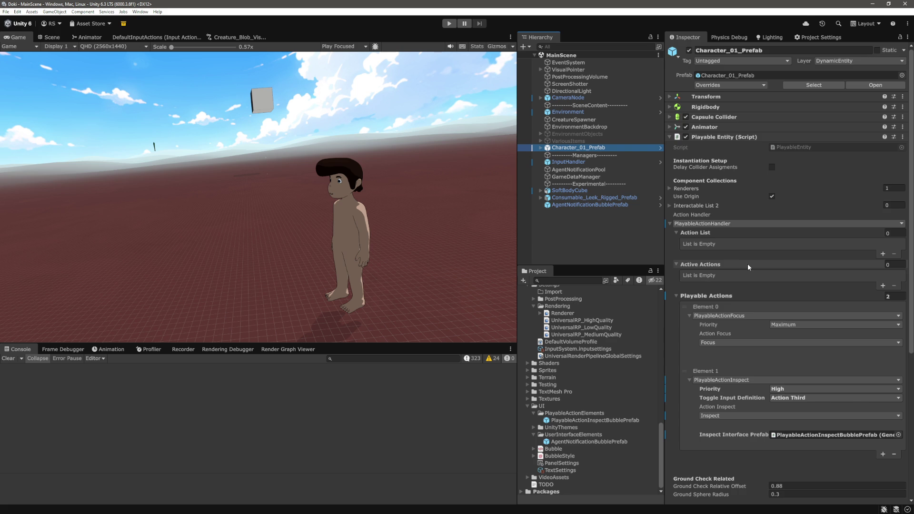
Step: Review Character_01_Prefab's Playable Entity settings and open ApparelHandler.cs via Edit Script
scroll(747, 263, down, 8)
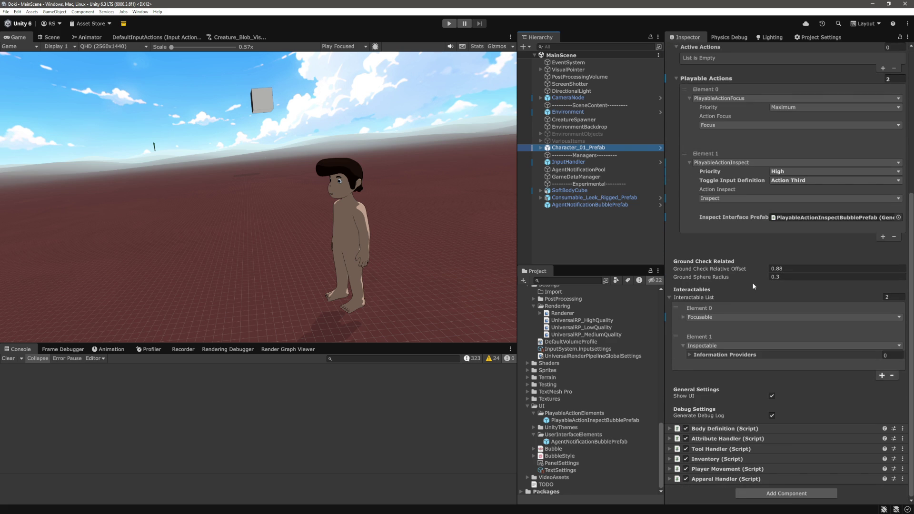
scroll(741, 310, up, 8)
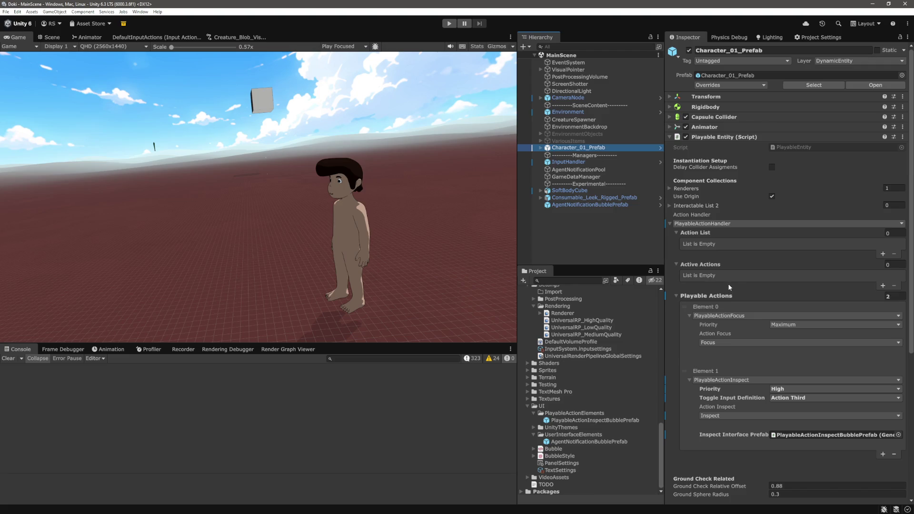
scroll(728, 285, down, 8)
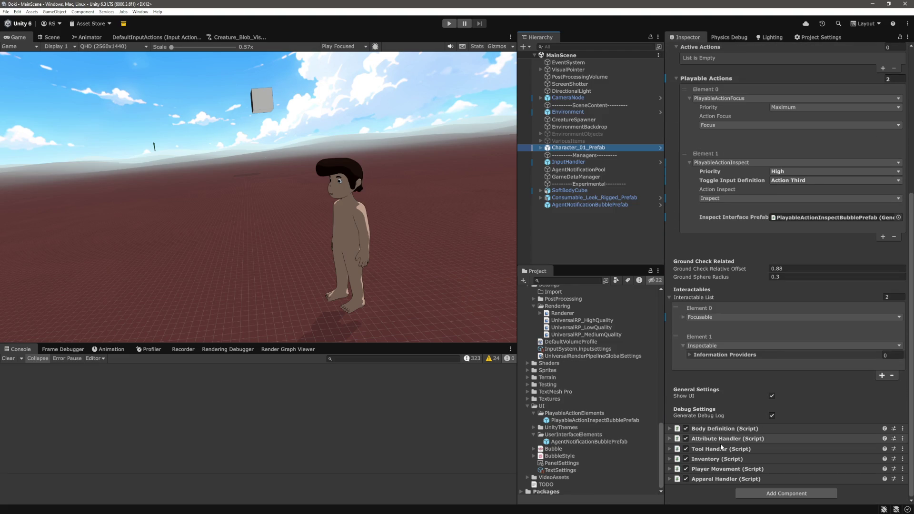
click(902, 479)
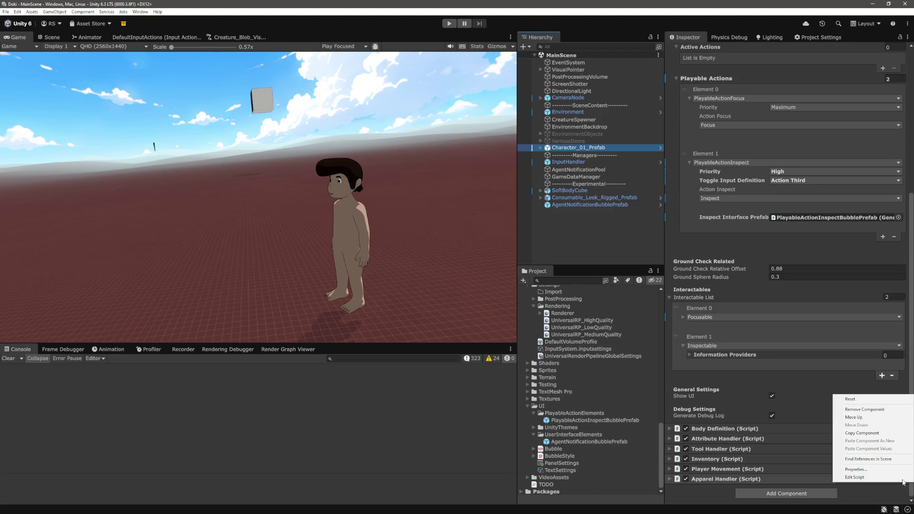
click(854, 477)
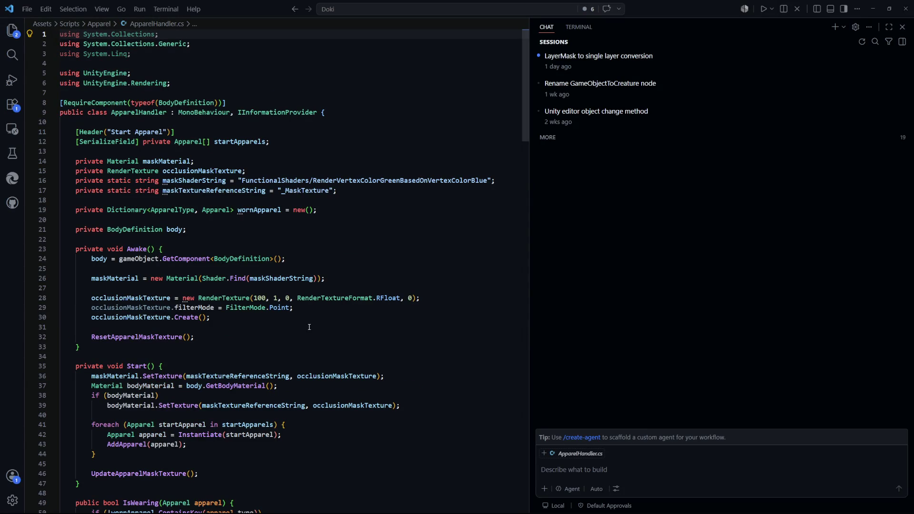
Step: Check IInformationProvider in ApparelHandler.cs, then open InteractableInspectable.cs through the file search
double_click(286, 112)
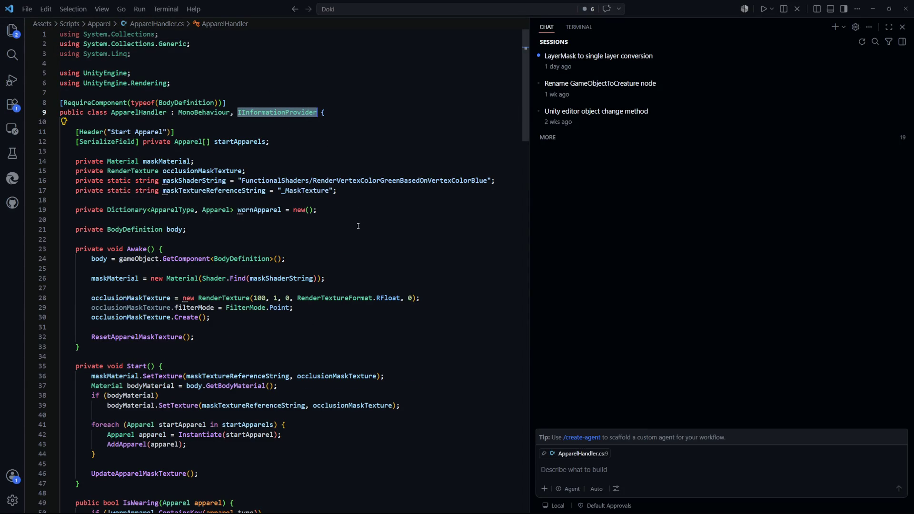
click(368, 231)
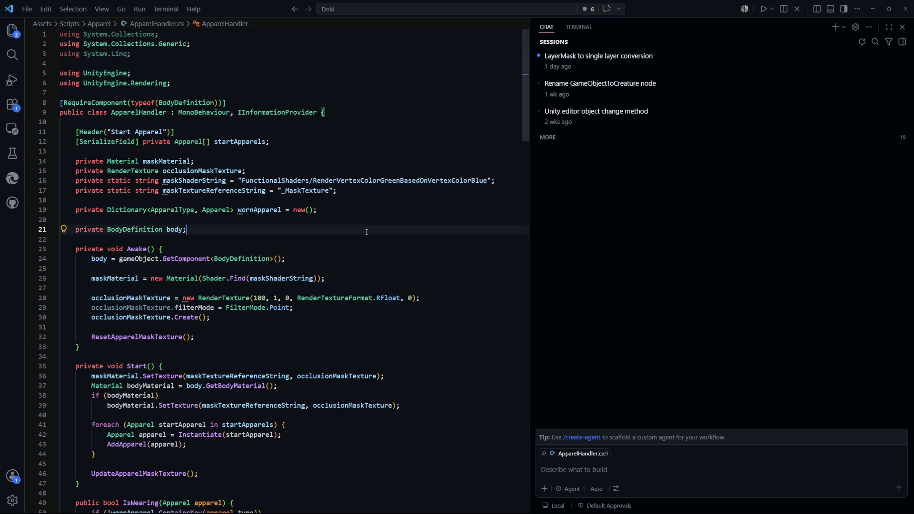
key(ctrl+p)
text(interactable)
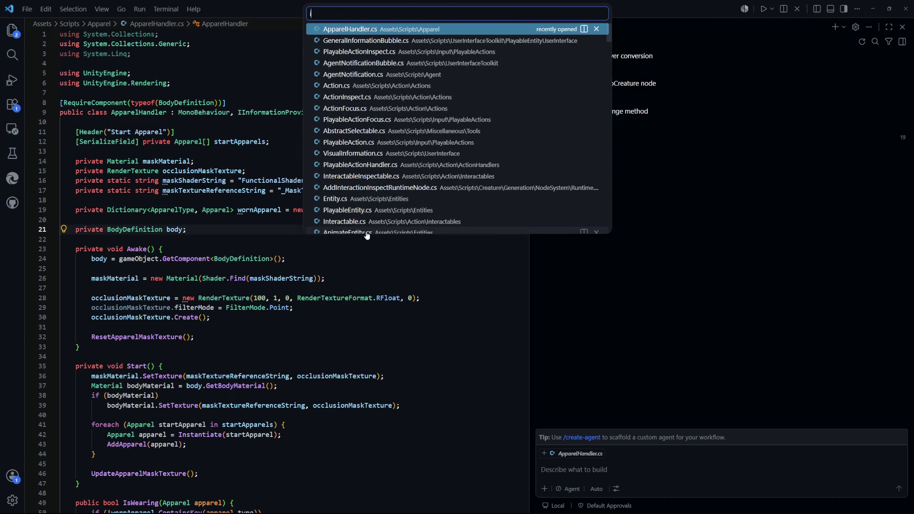
text(insp)
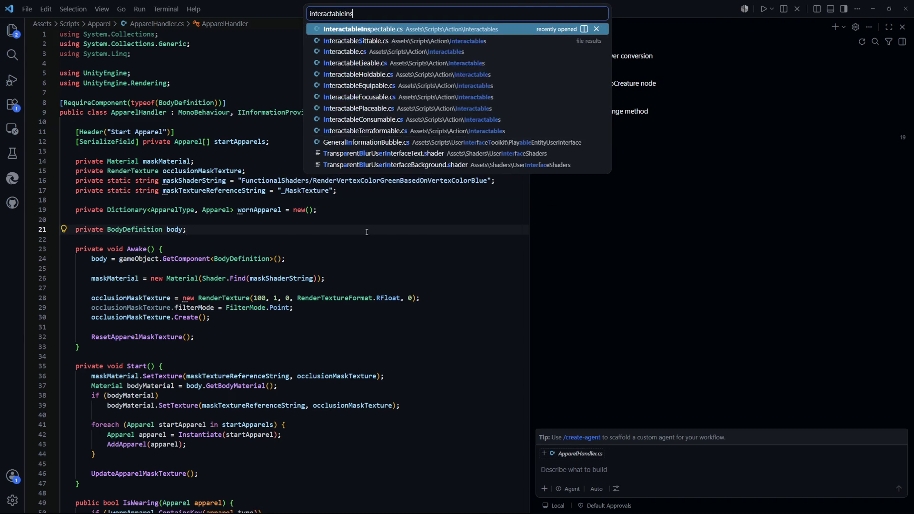
key(Return)
Step: Review informationProviders, InstantiateSpecifics and GetInspectString in InteractableInspectable.cs
click(304, 200)
double_click(275, 180)
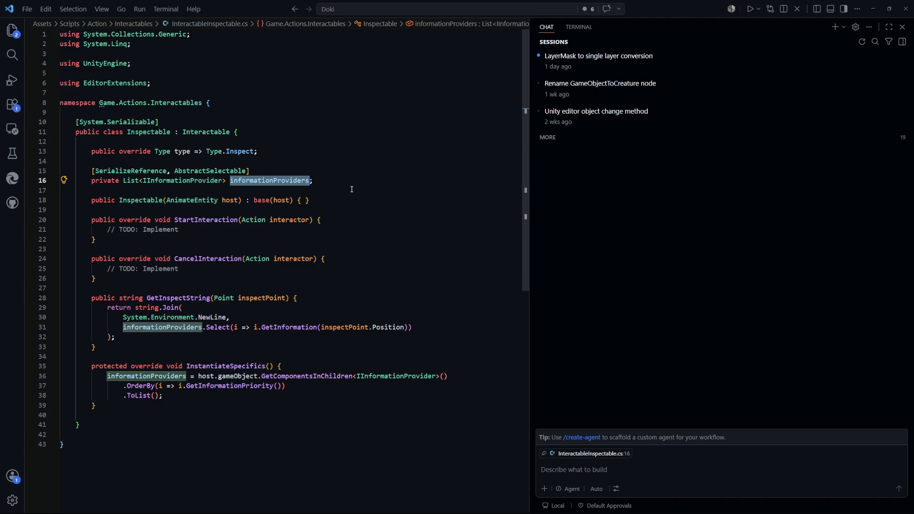
click(232, 365)
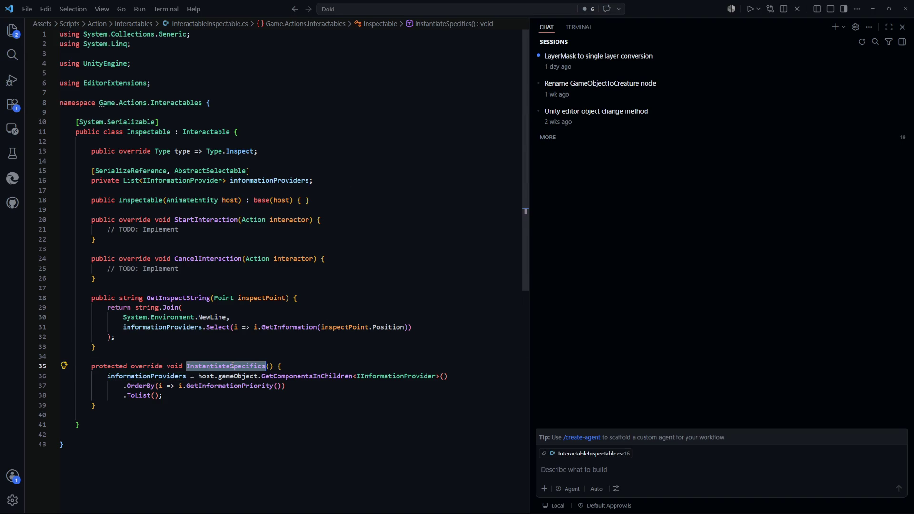
key(ctrl+t)
key(Escape)
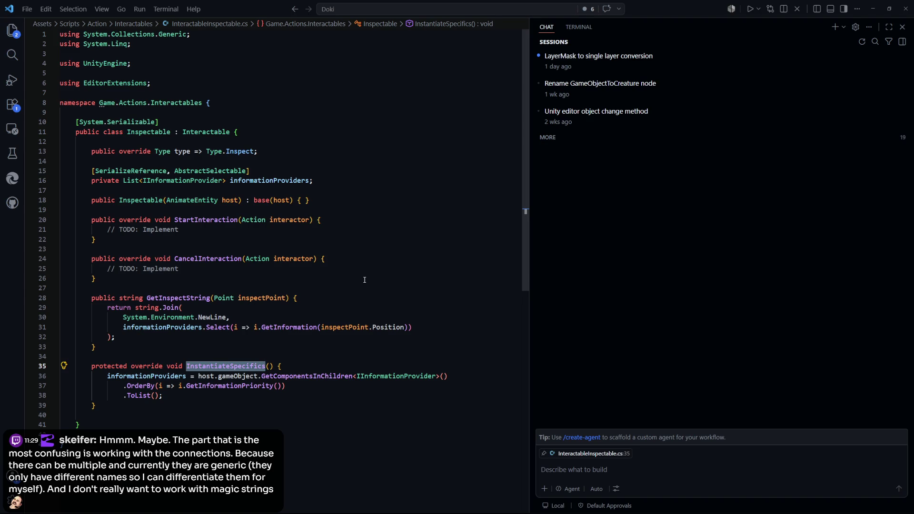
click(323, 298)
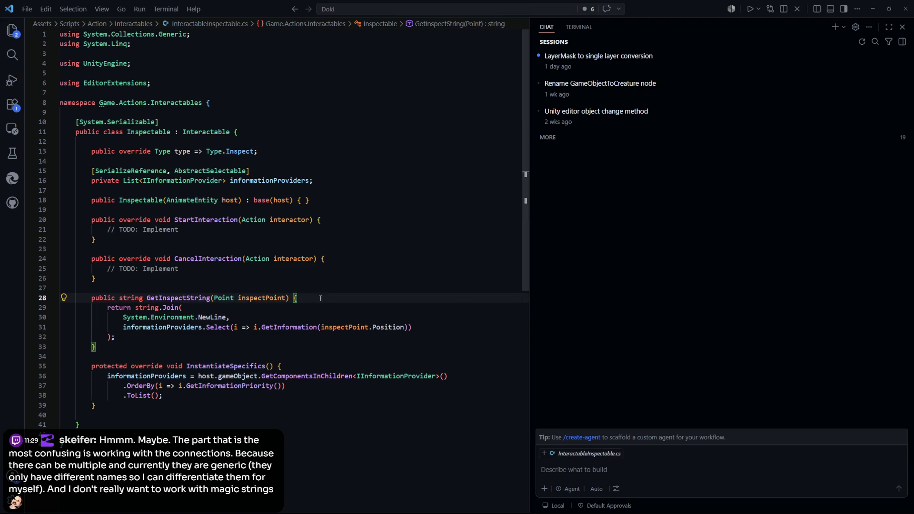
click(315, 310)
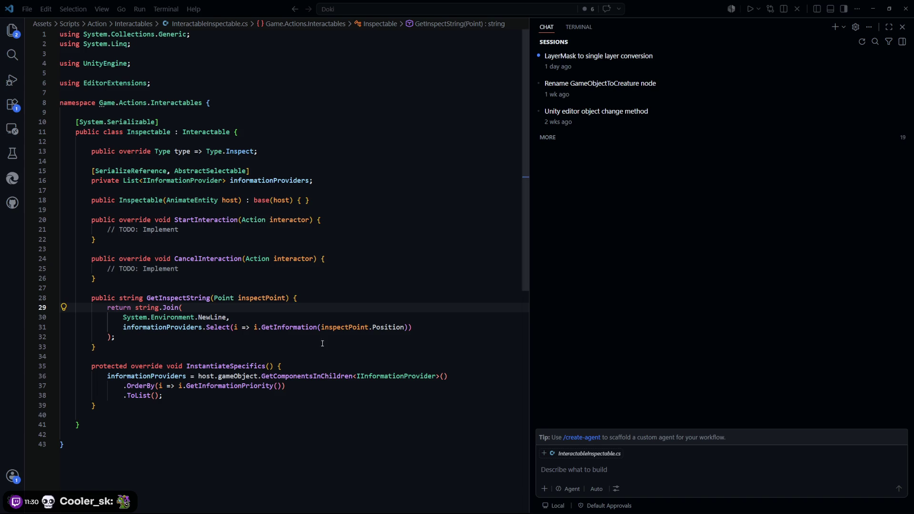
Step: Look over StartInteraction, InstantiateSpecifics and CancelInteraction in InteractableInspectable.cs without changes
click(374, 412)
click(448, 238)
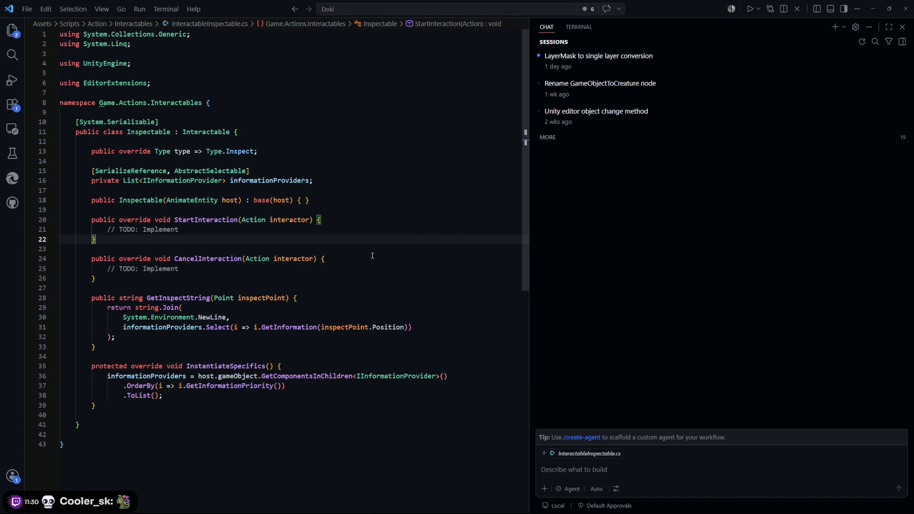
drag(298, 402, 292, 376)
click(396, 303)
double_click(234, 362)
click(364, 268)
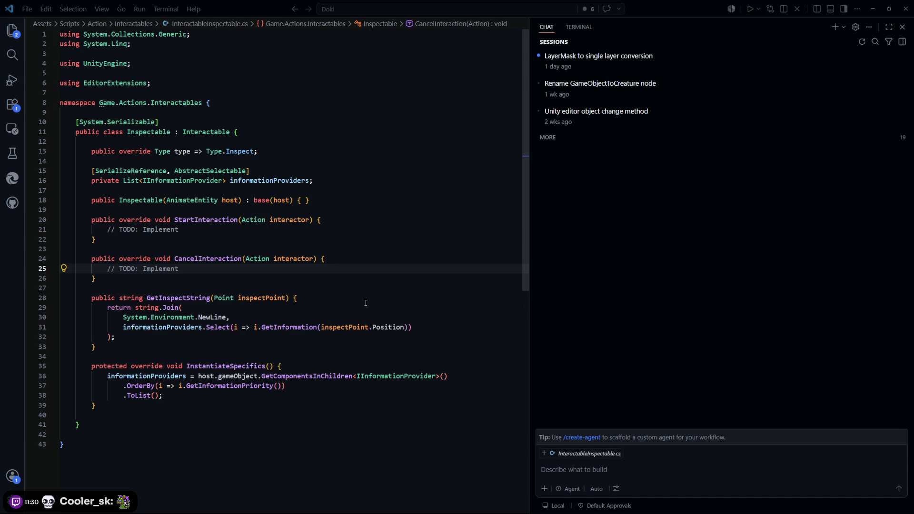
click(418, 259)
key(ctrl+p)
Step: Open PlayableEntity.cs and add blank lines below the Awake method
text(playa)
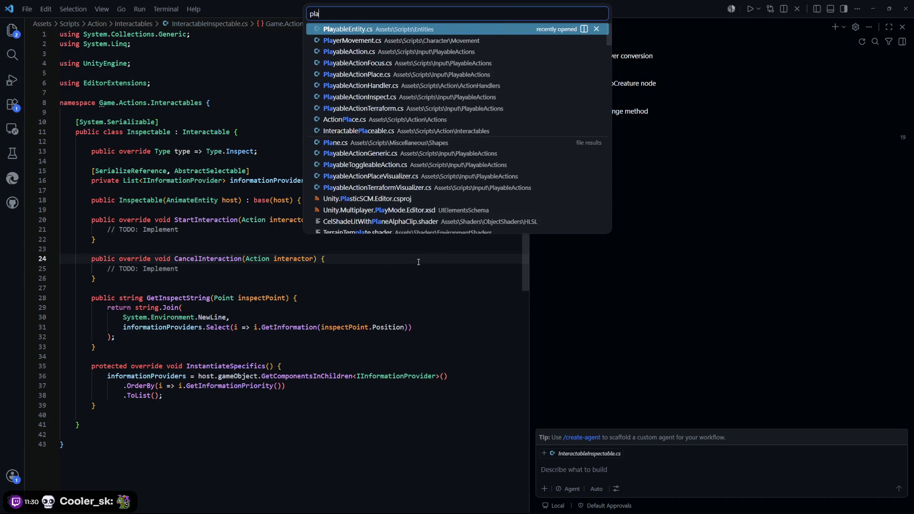
key(Return)
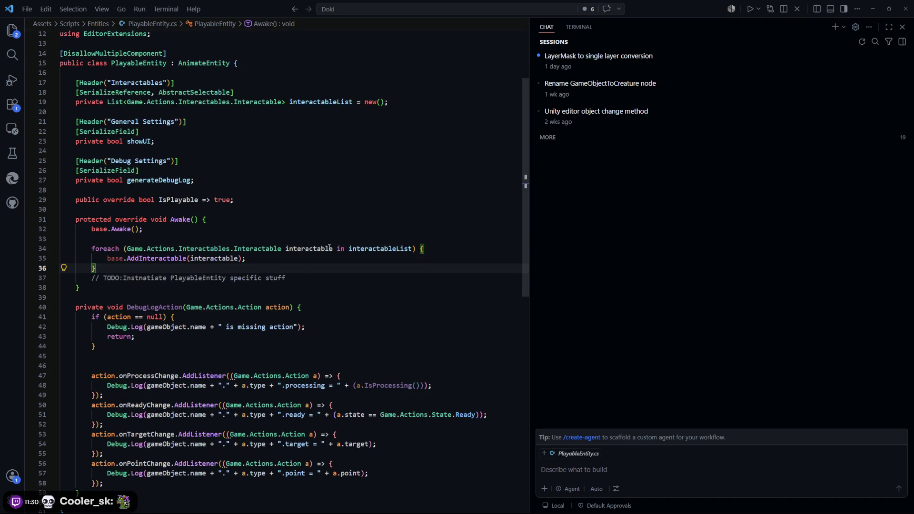
scroll(313, 259, down, 2)
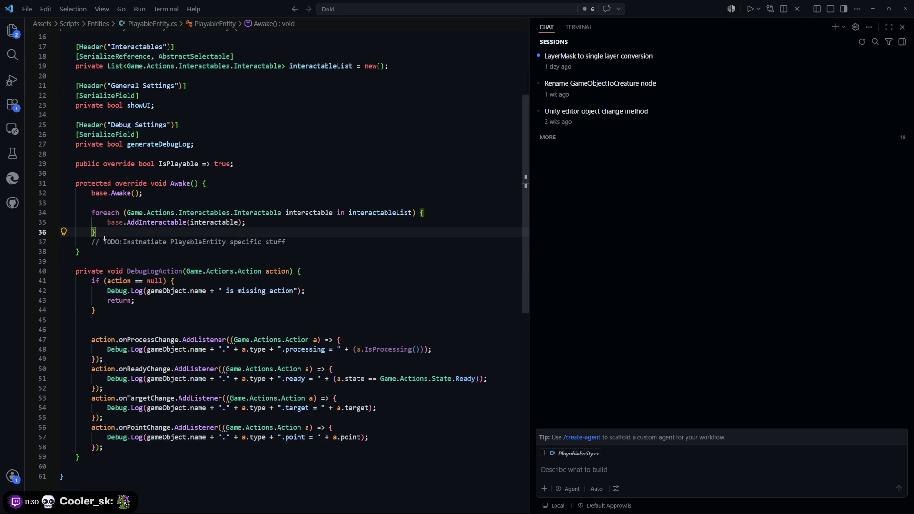
scroll(175, 209, down, 1)
click(174, 216)
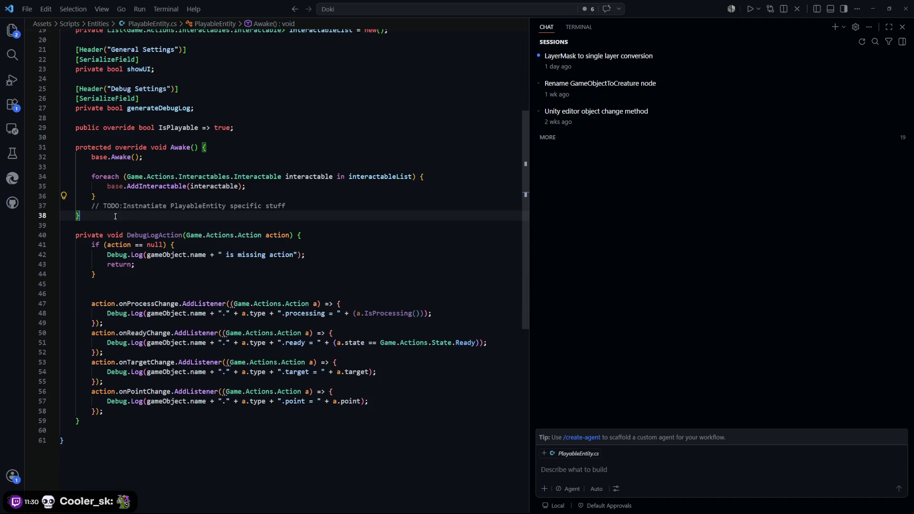
key(Return)
key(Return)
text(protected)
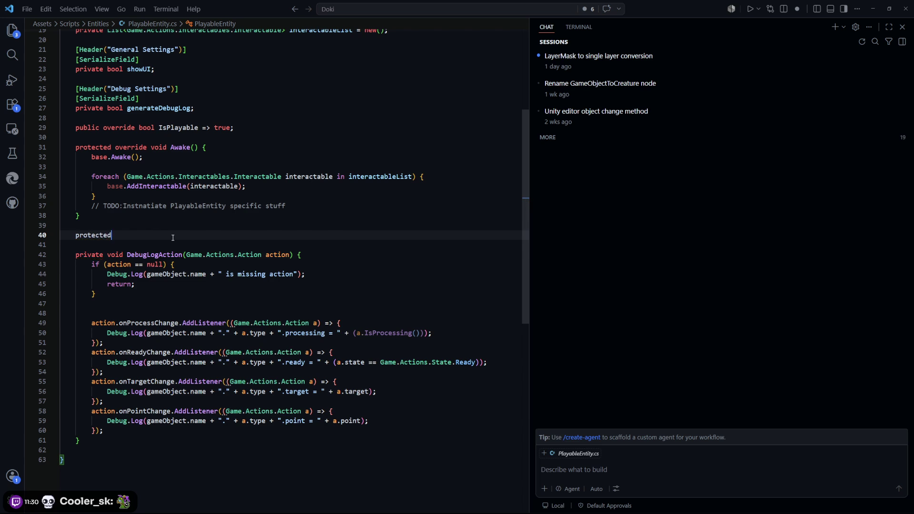
Step: Add an override Start() method and delete its old debug-logging block
text(ov)
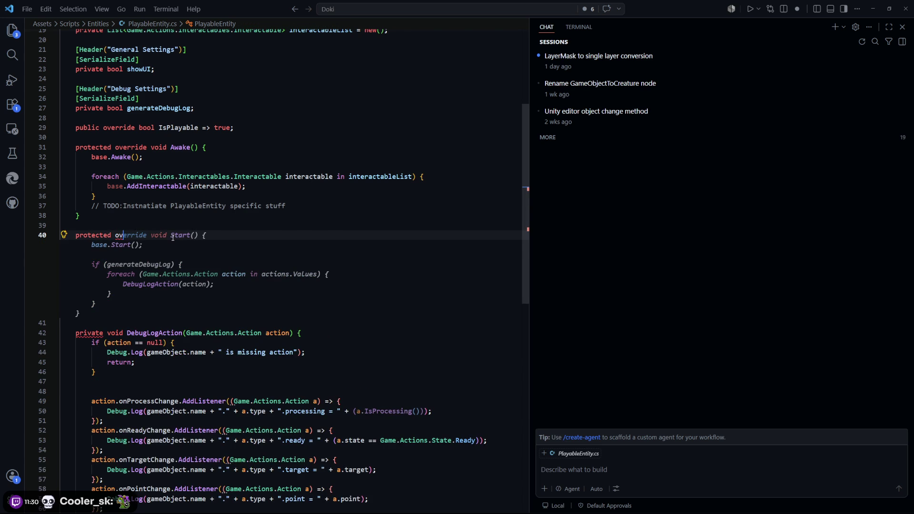
key(Tab)
drag(111, 303, 91, 264)
key(BackSpace)
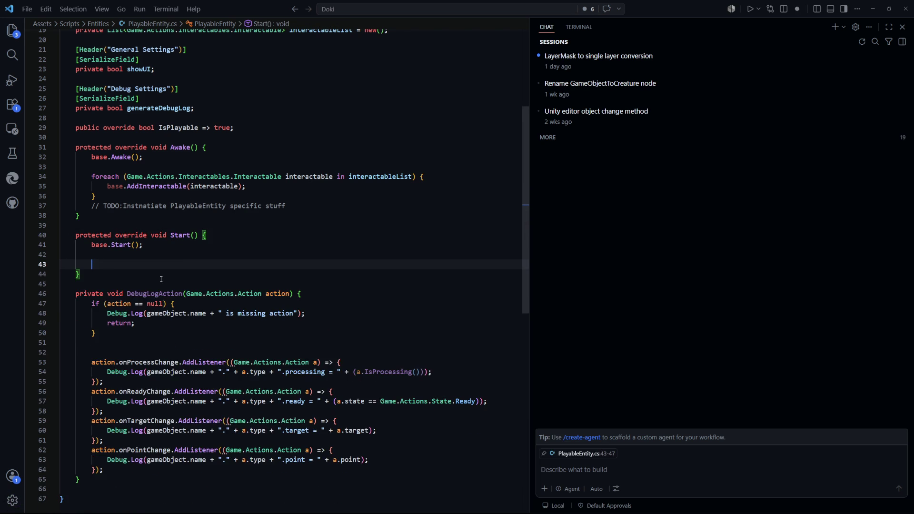
key(Escape)
text(foreach)
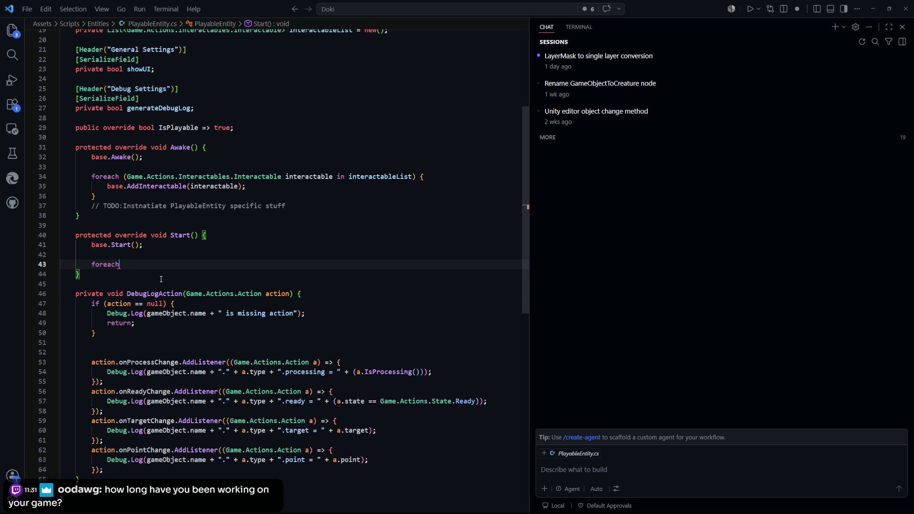
Step: Fill Start() with a foreach over interactableList calling interactable.Instantiate(this)
text((Game)
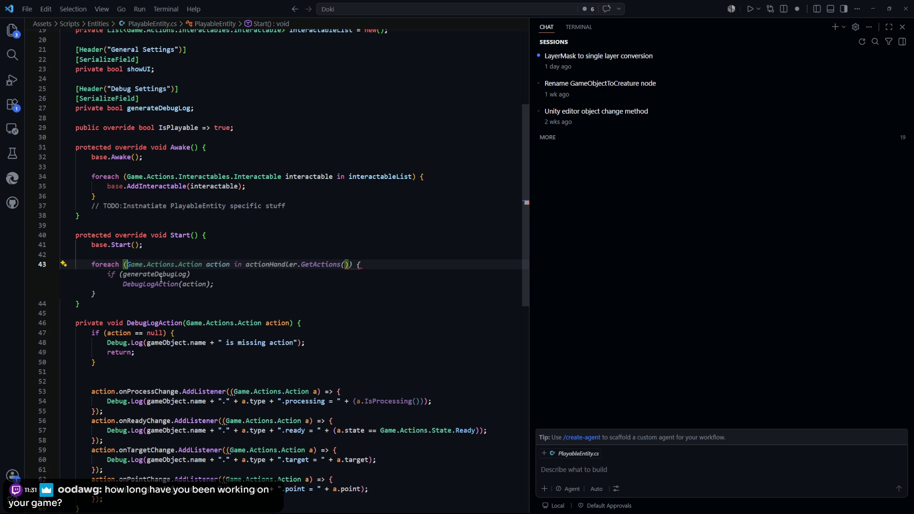
text(.Action)
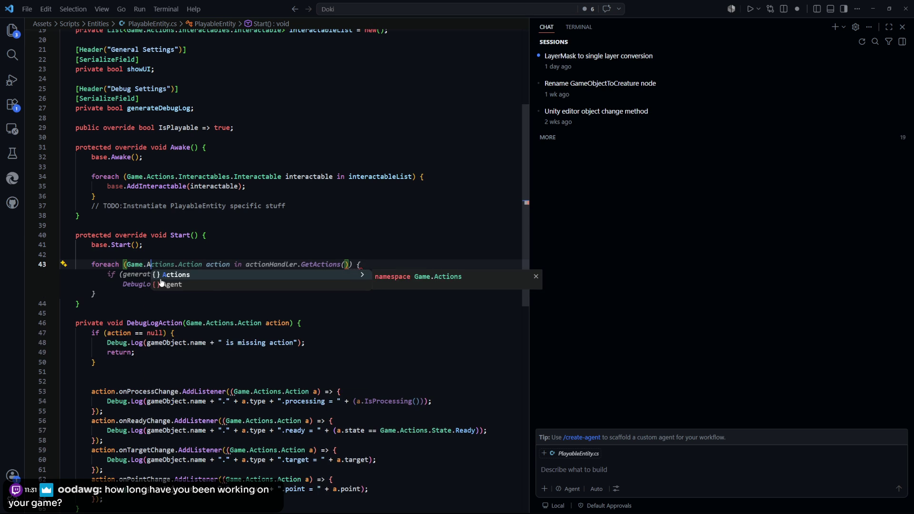
text(s.Int)
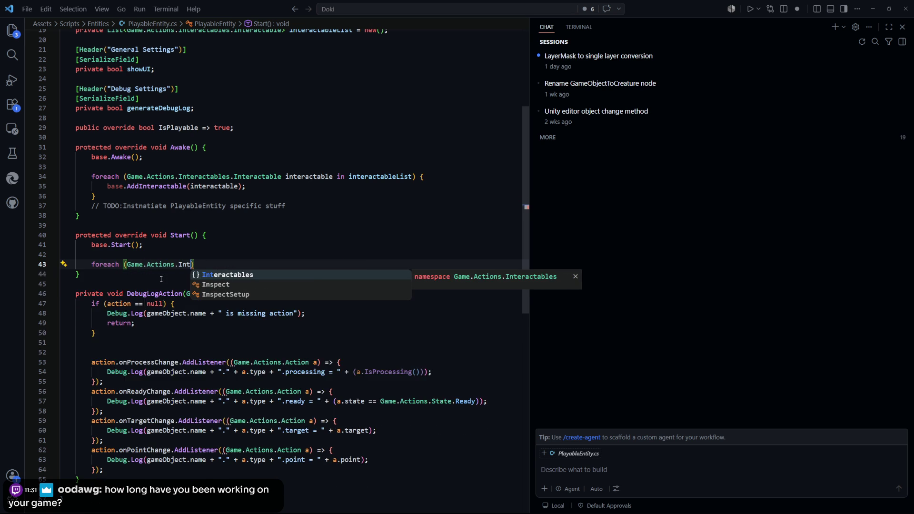
key(Tab)
text(.)
key(Tab)
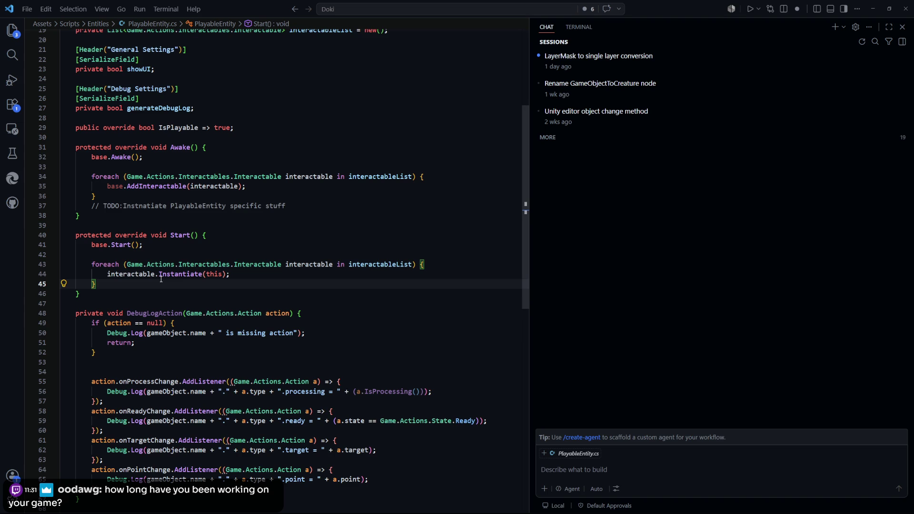
click(278, 275)
key(ctrl+p)
text(in)
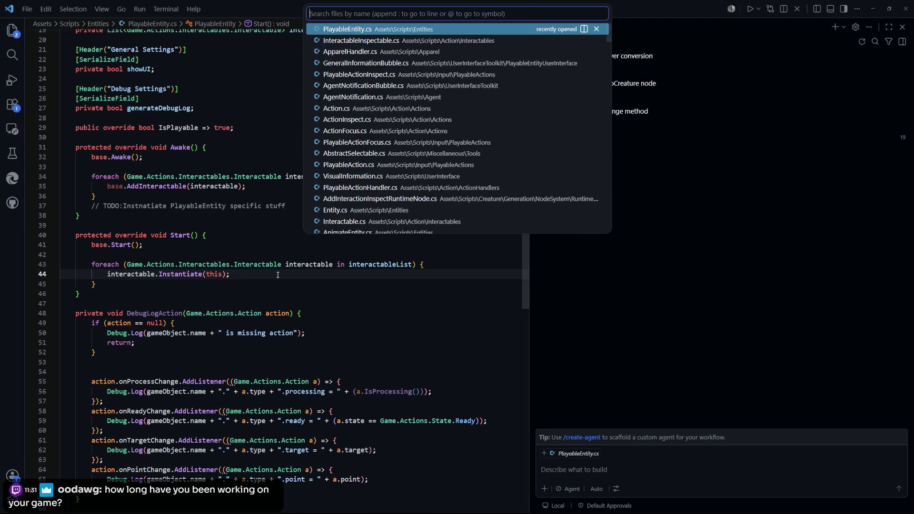
text(terac)
Step: Open InteractableFocusable.cs from the 'interac' results, then return to Unity to recompile
key(Down)
key(Down)
key(Down)
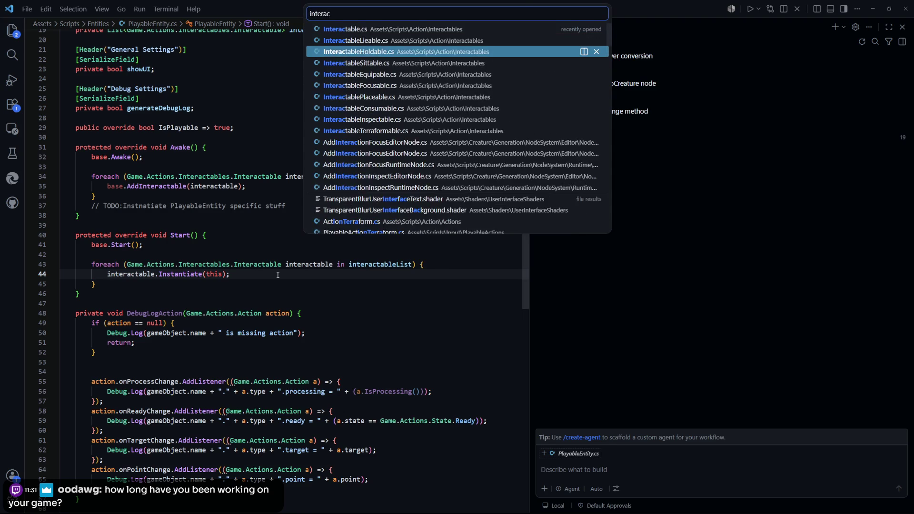
key(Up)
key(Down)
key(Down)
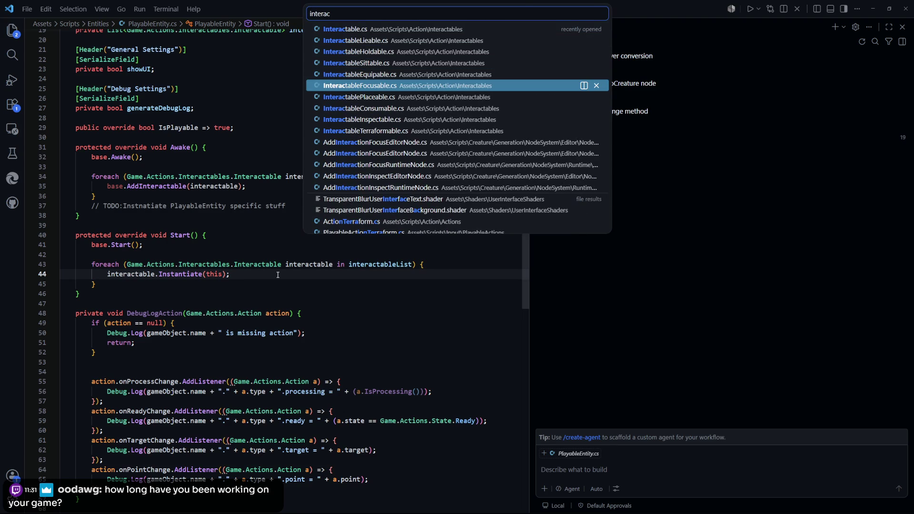
key(Return)
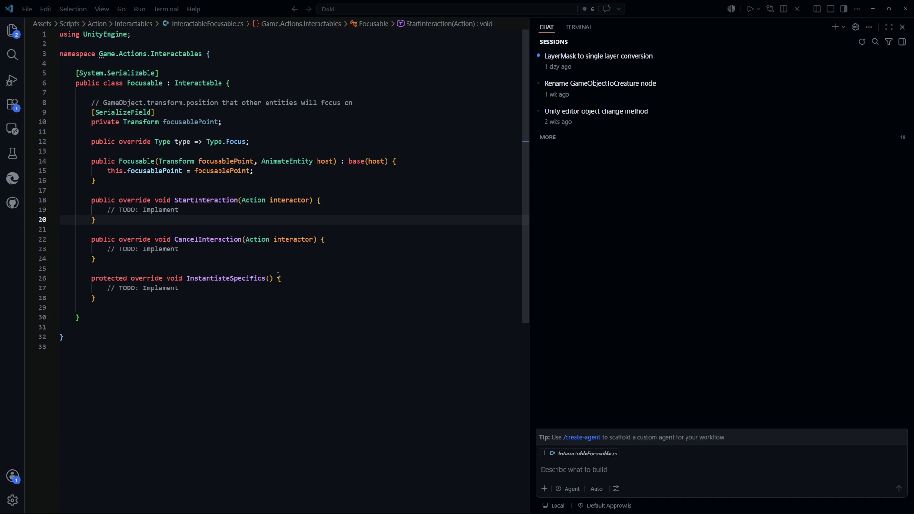
key(alt+Tab)
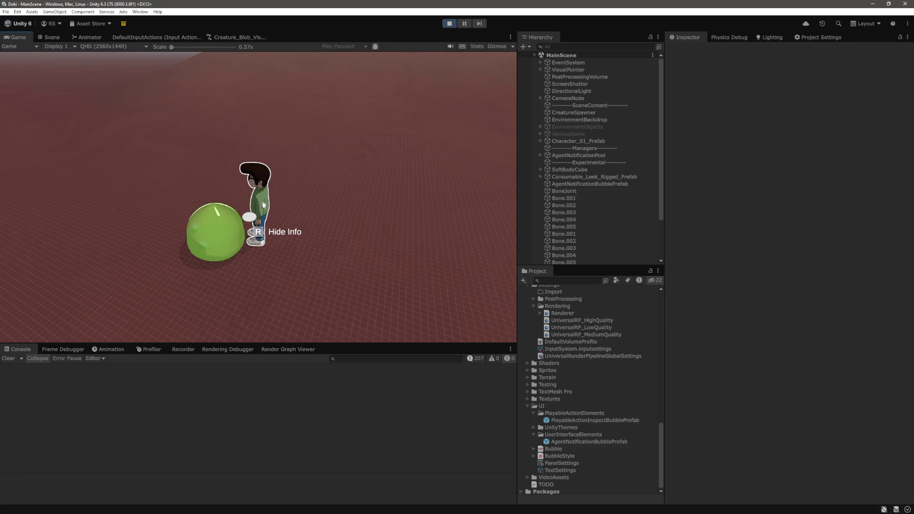
Step: Toggle the character's info panel off and on four times in the running game
key(r)
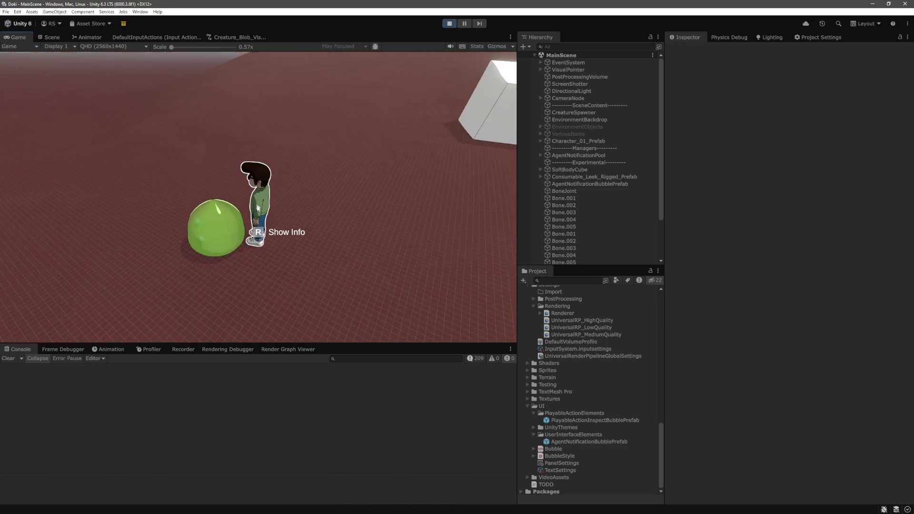
key(r)
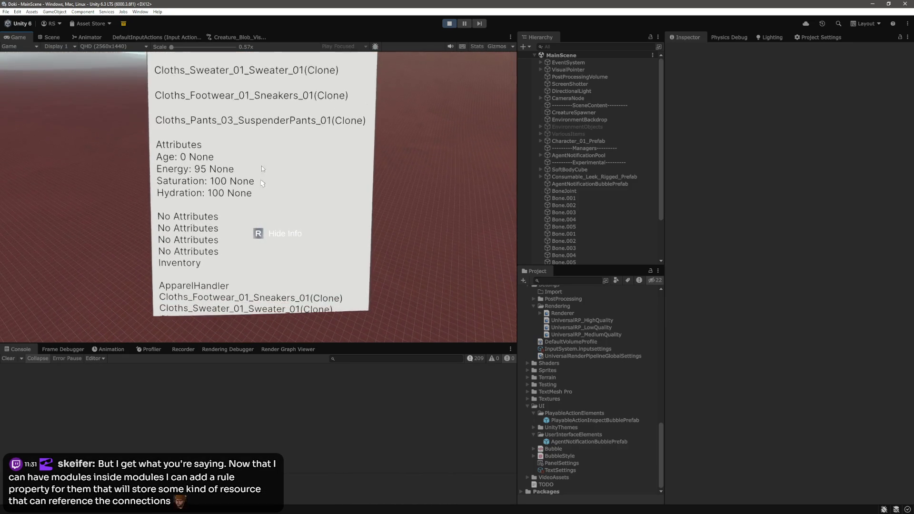
key(r)
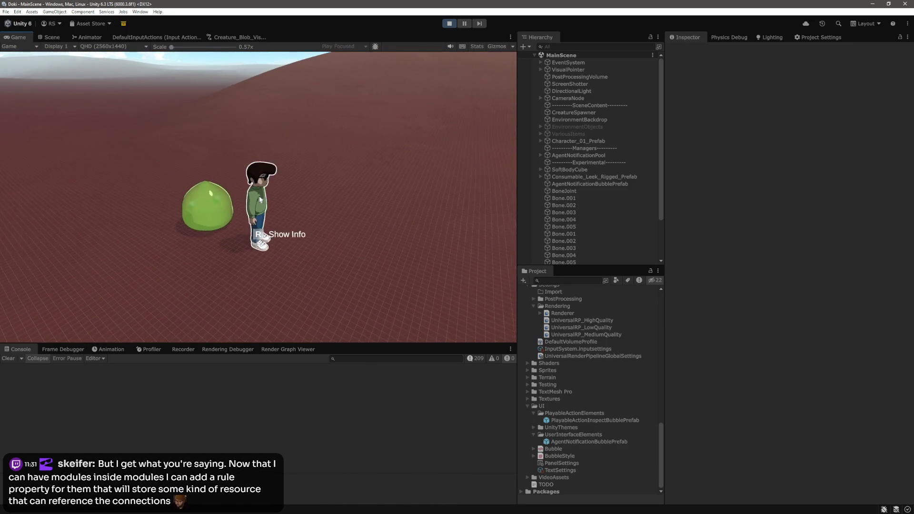
key(r)
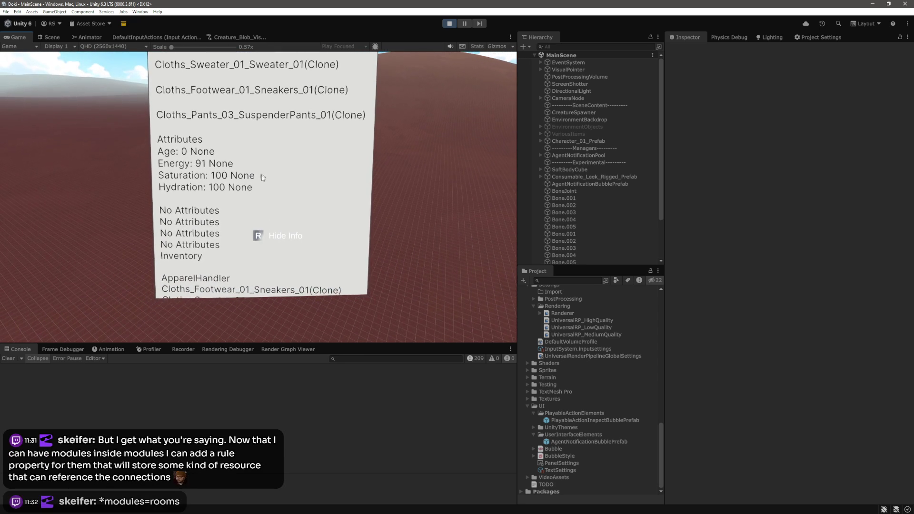
key(r)
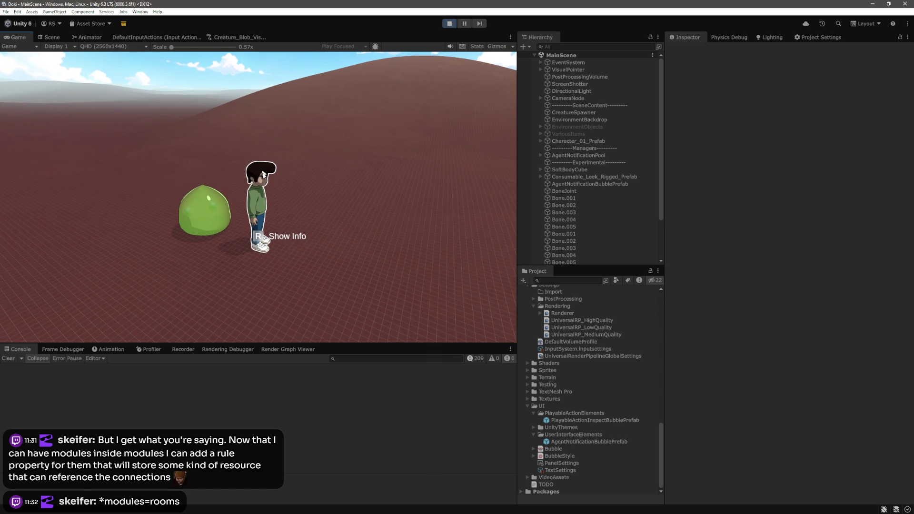
key(r)
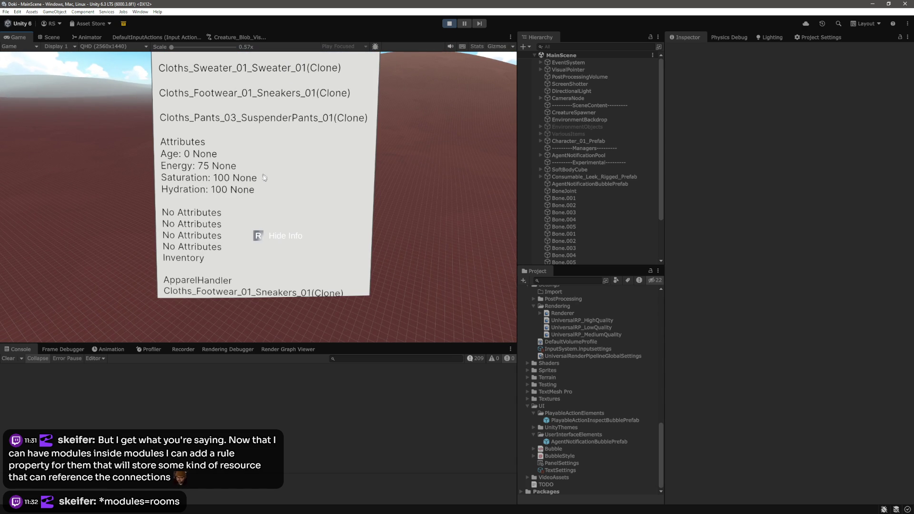
key(r)
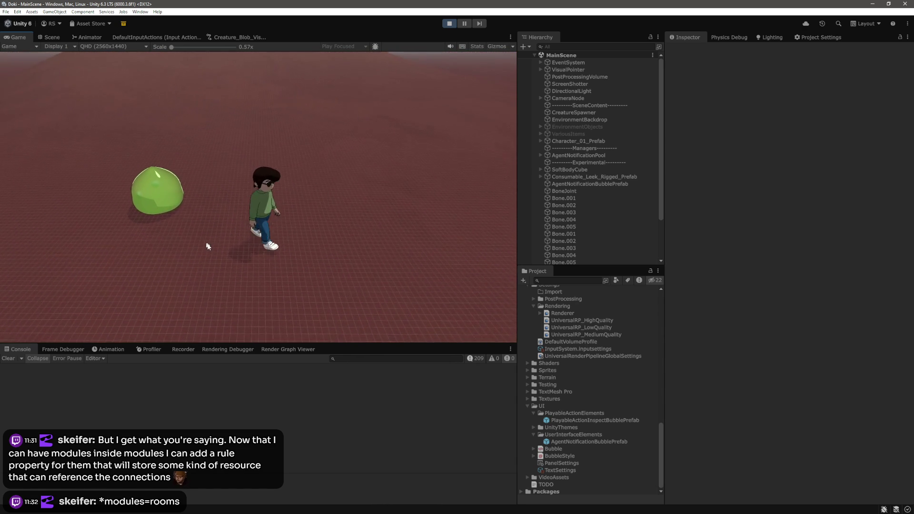
key(r)
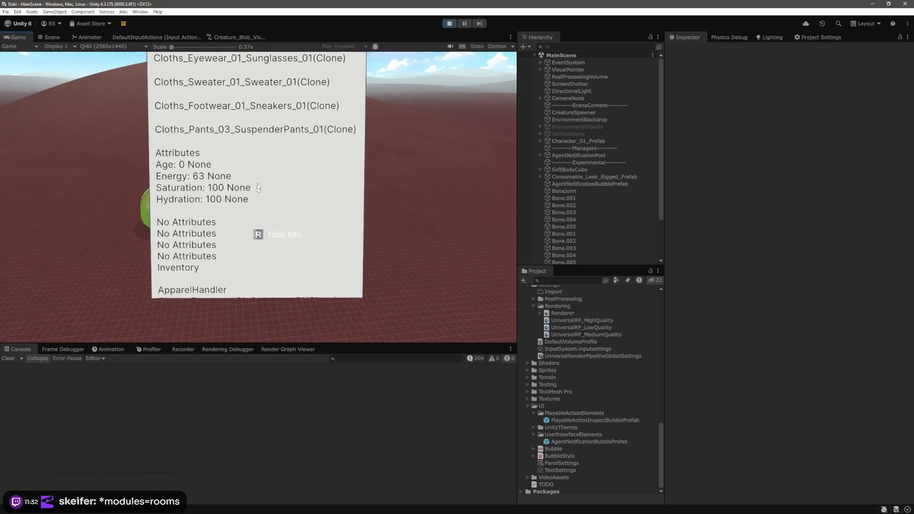
Step: Walk the character around the blob, toggling the blob's and the character's info panels
key(r)
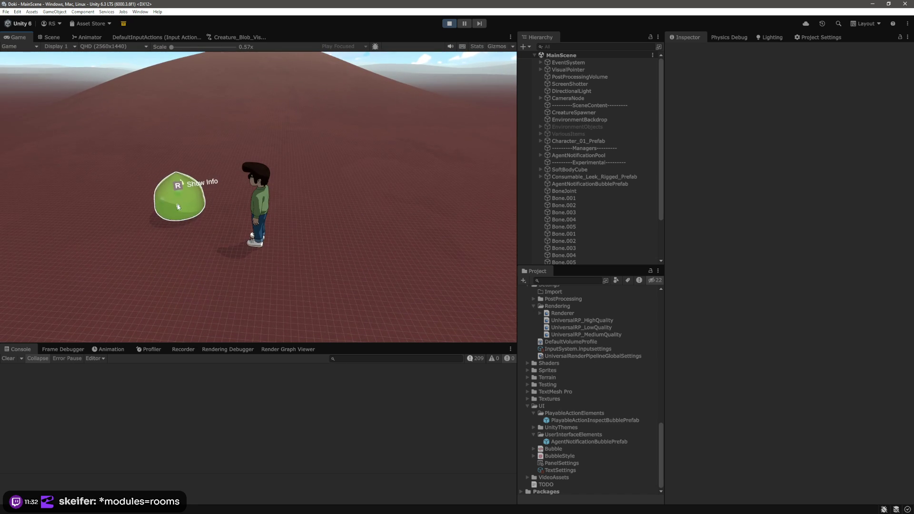
key(r)
key(s)
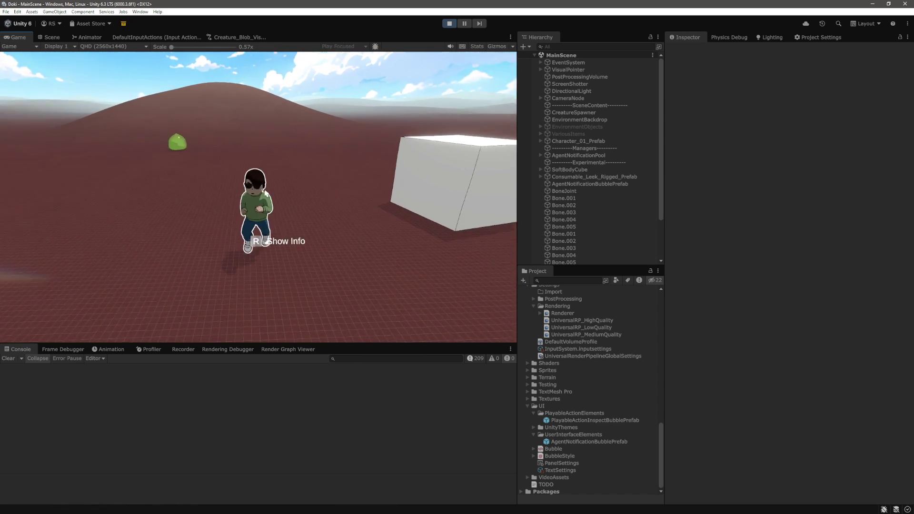
key(r)
key(w)
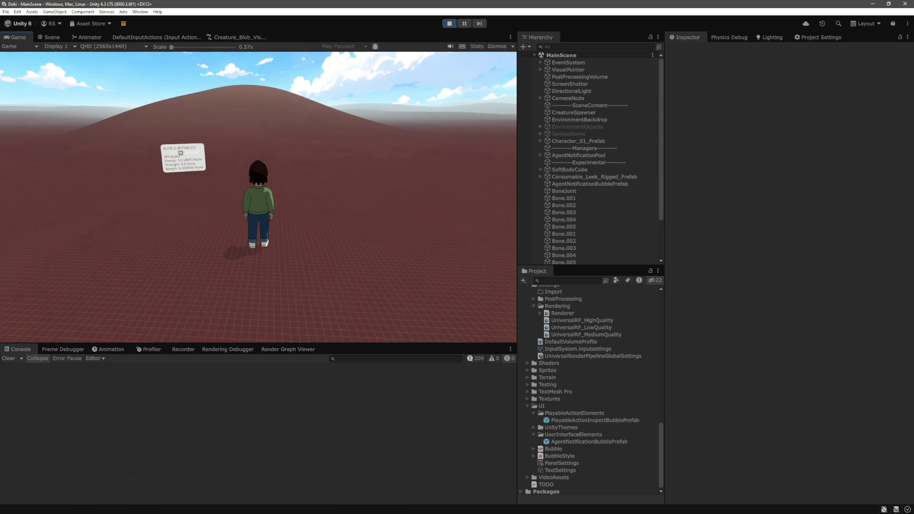
key(w)
key(r)
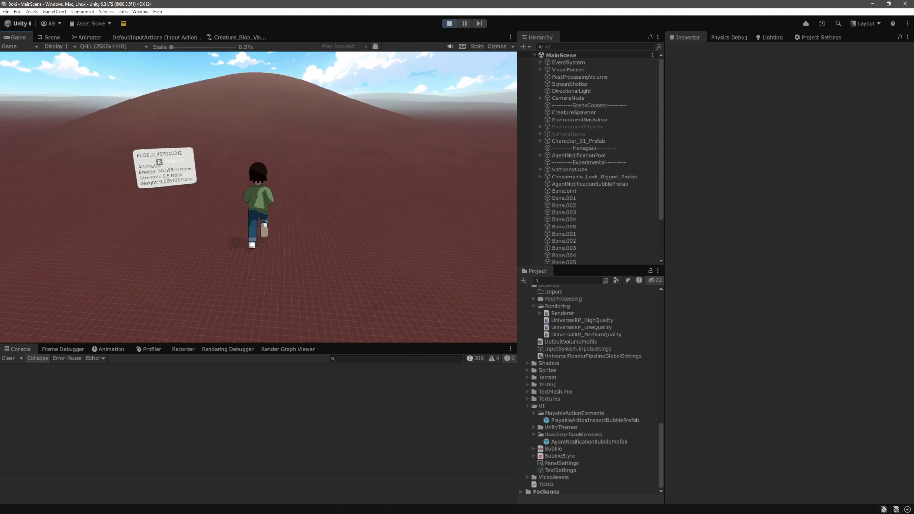
key(r)
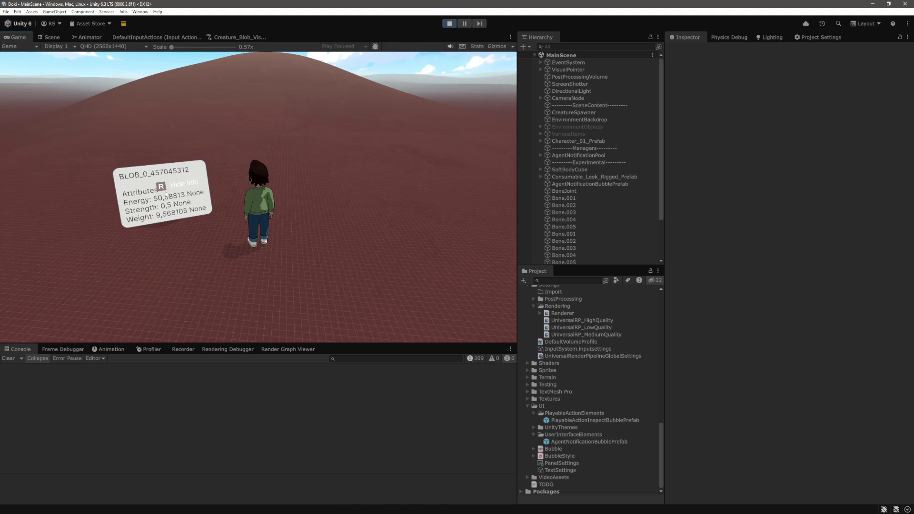
key(r)
key(r)
key(r)
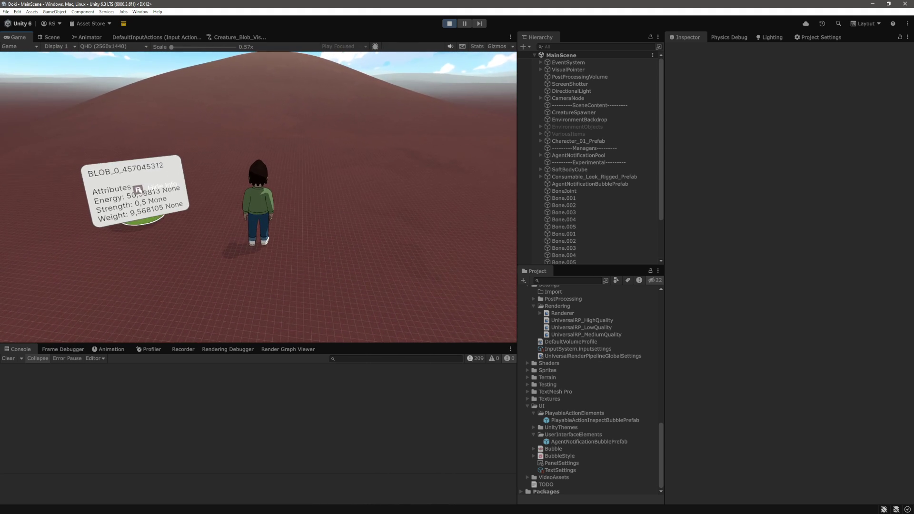
key(r)
key(r)
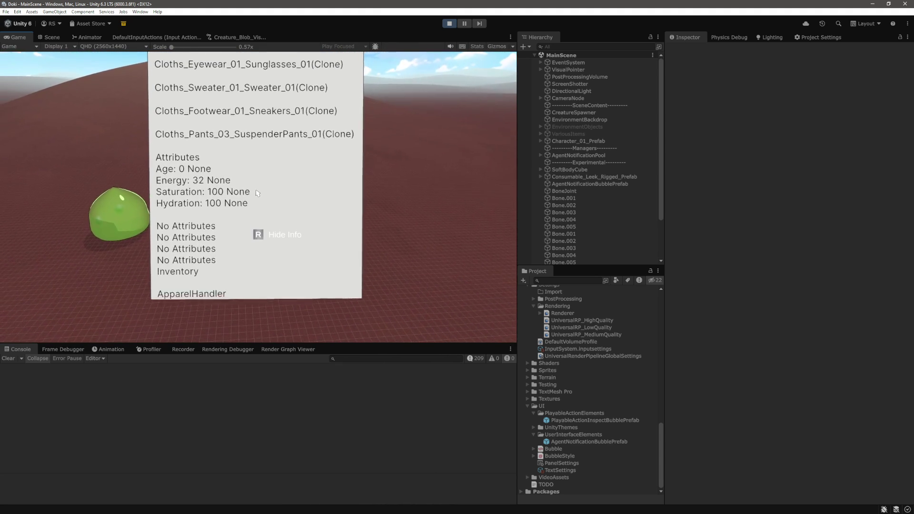
key(r)
key(r)
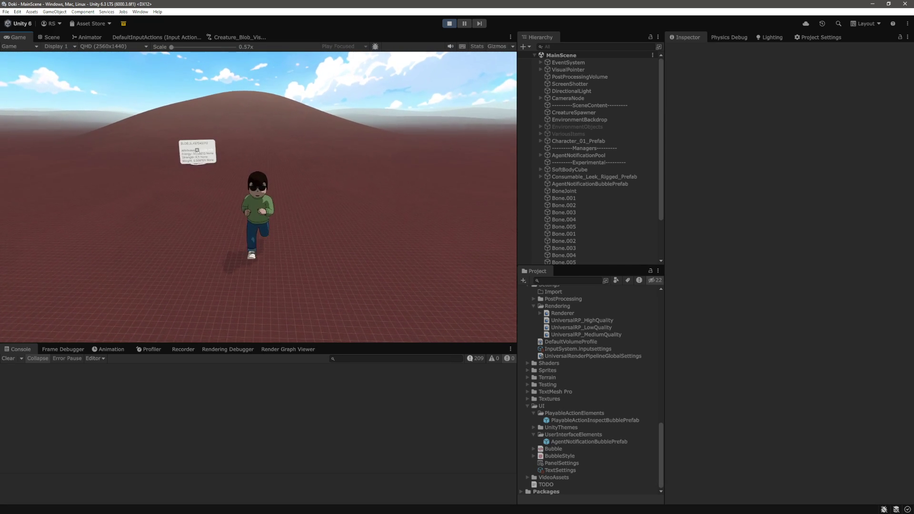
key(r)
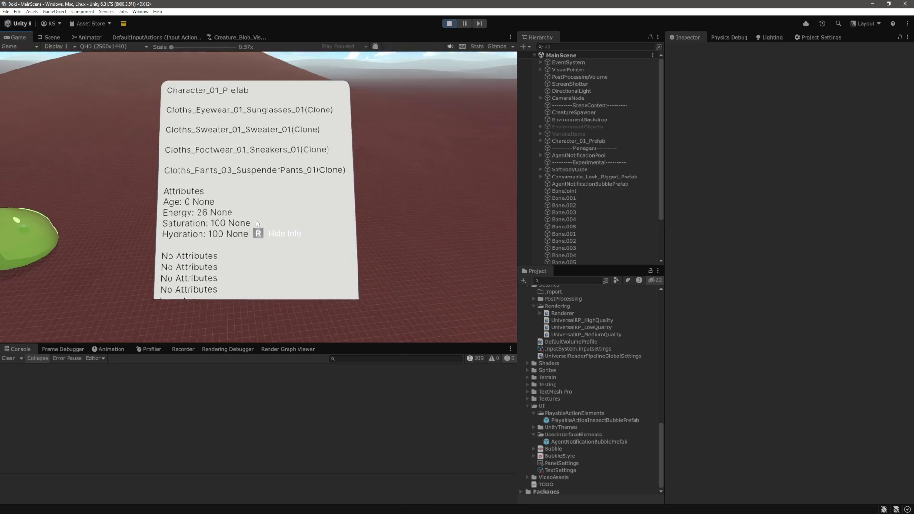
key(r)
Step: Show the blob's info, then focus the character and display its info panel
click(138, 232)
key(r)
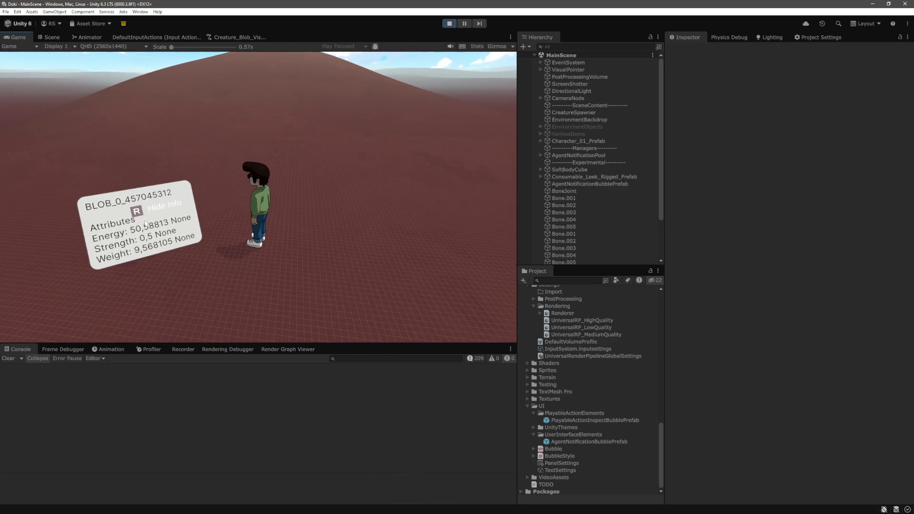
key(r)
key(r)
click(260, 192)
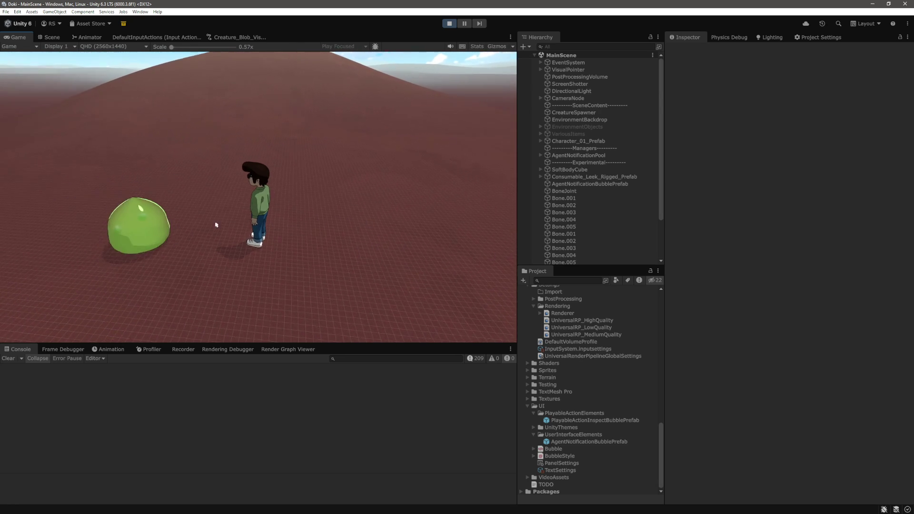
key(r)
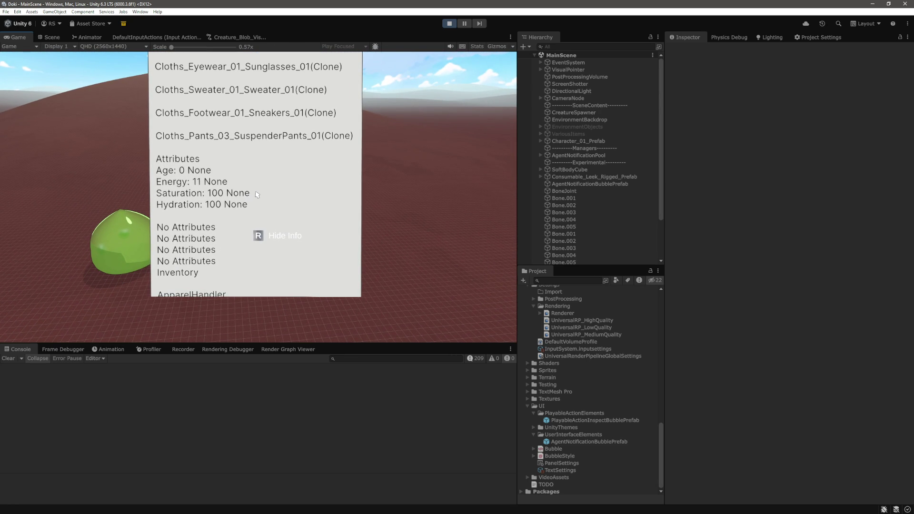
key(r)
key(r)
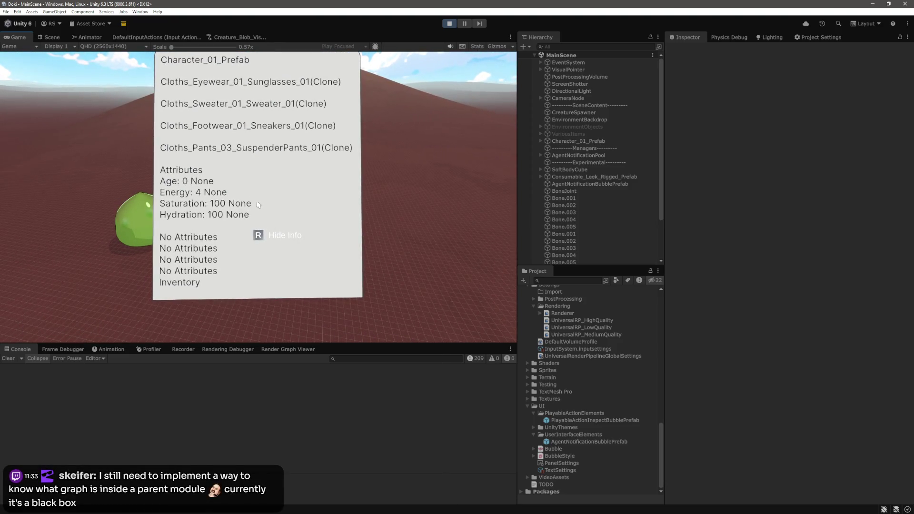
key(r)
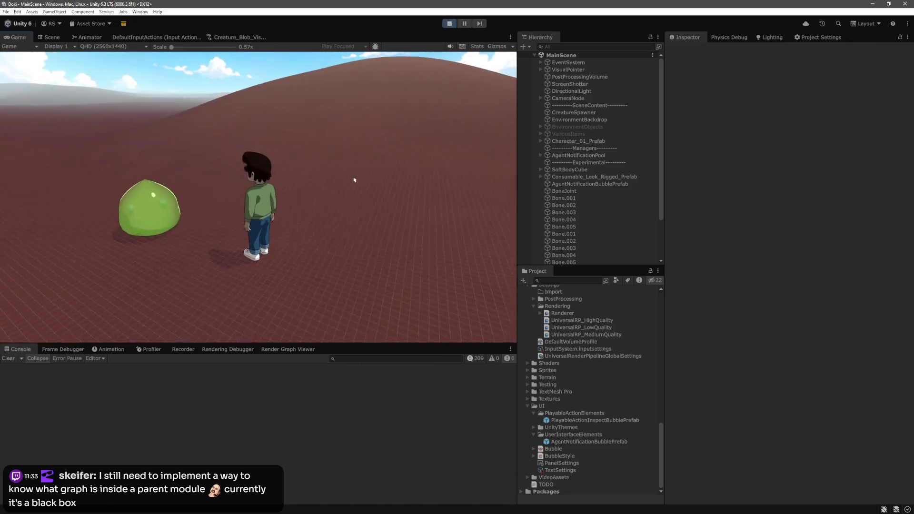
key(r)
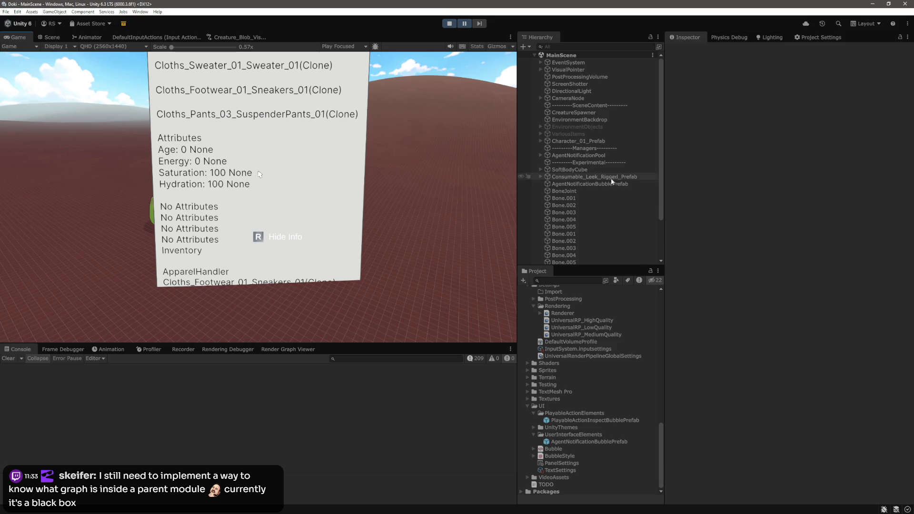
click(603, 140)
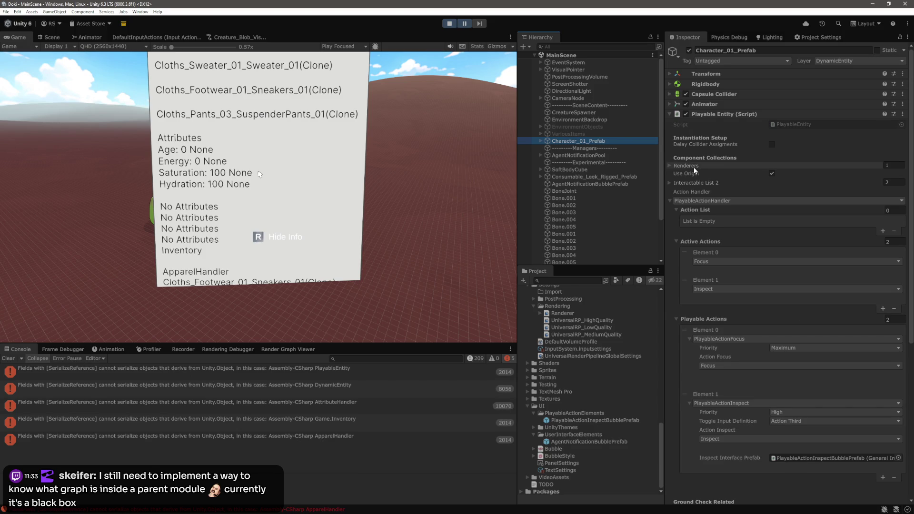
Step: Expand and review Character_01_Prefab's Body Definition and Tool Handler components
scroll(699, 177, down, 2)
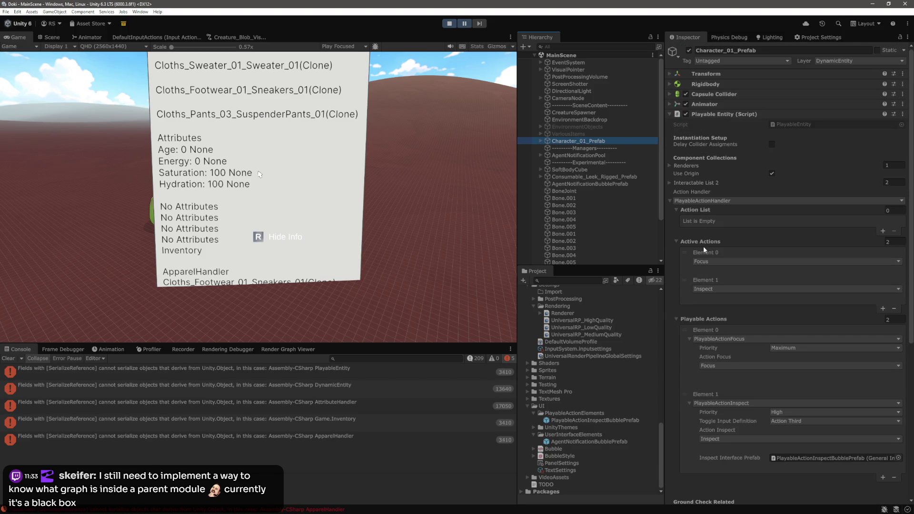
scroll(703, 248, down, 8)
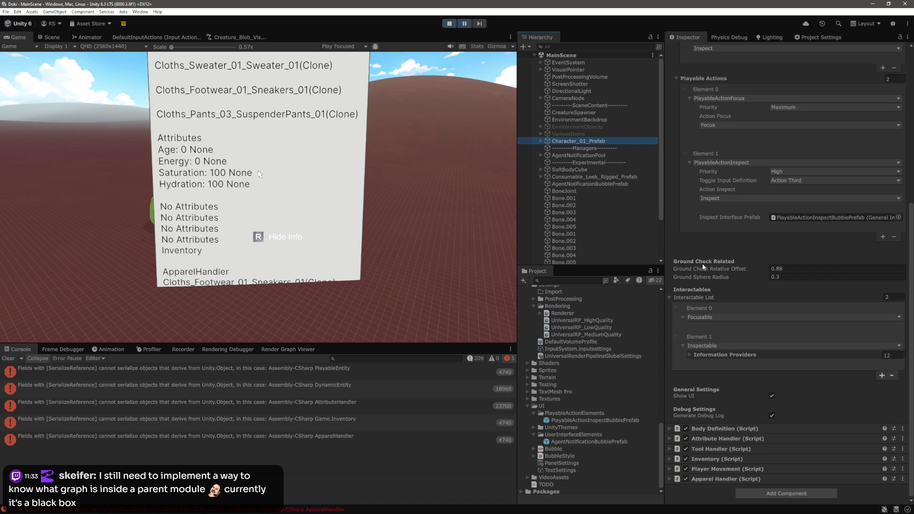
click(672, 430)
scroll(721, 396, down, 10)
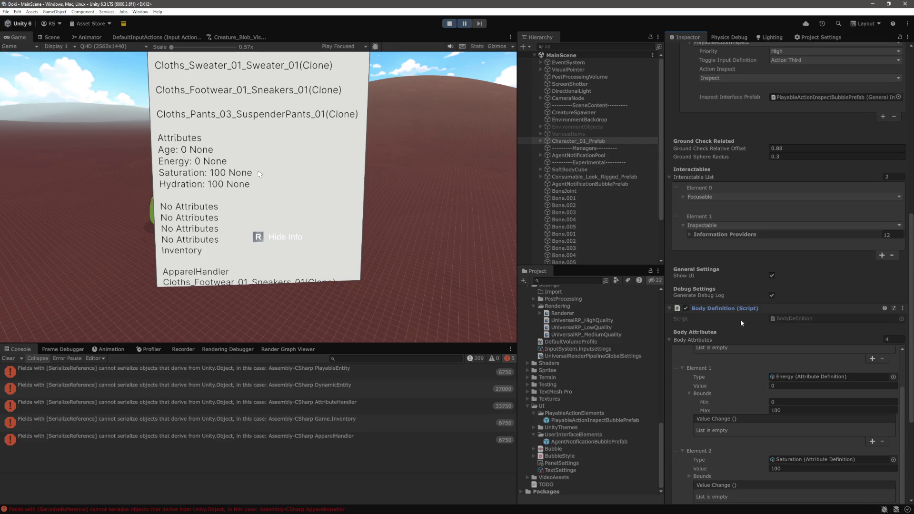
scroll(725, 384, down, 2)
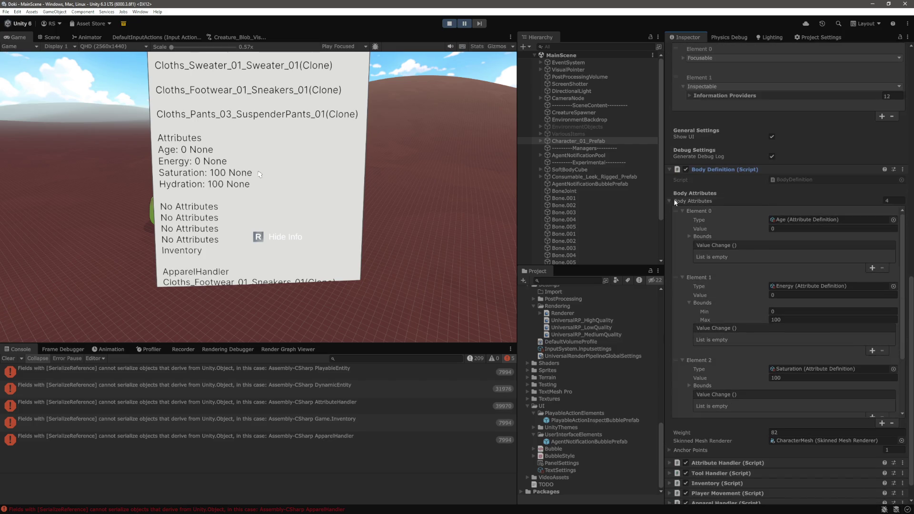
click(668, 199)
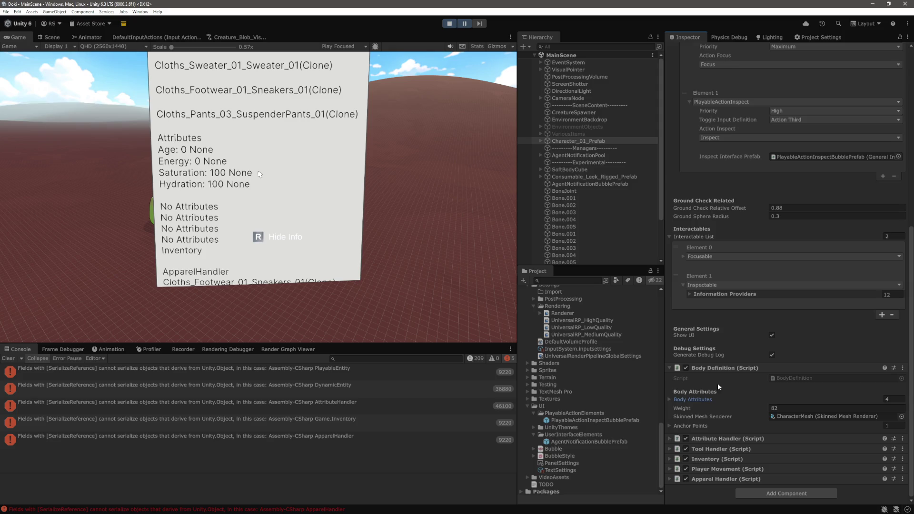
click(668, 447)
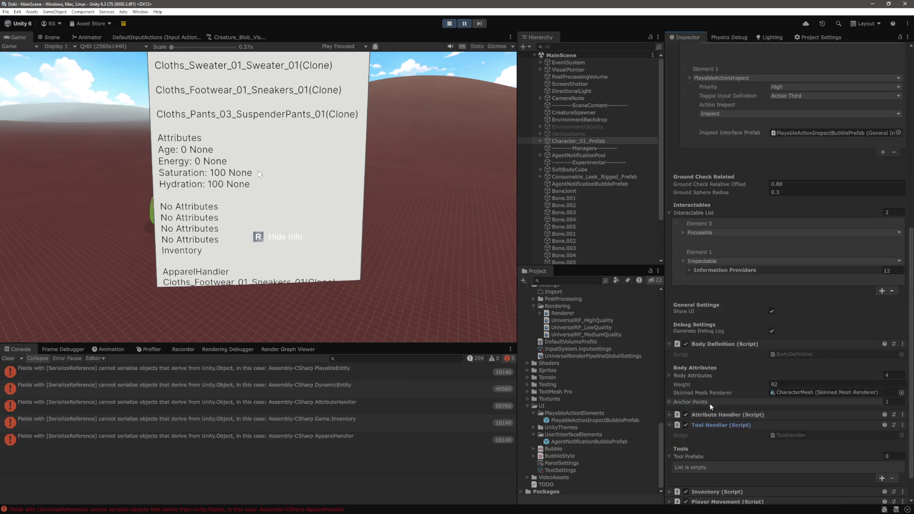
scroll(724, 464, down, 2)
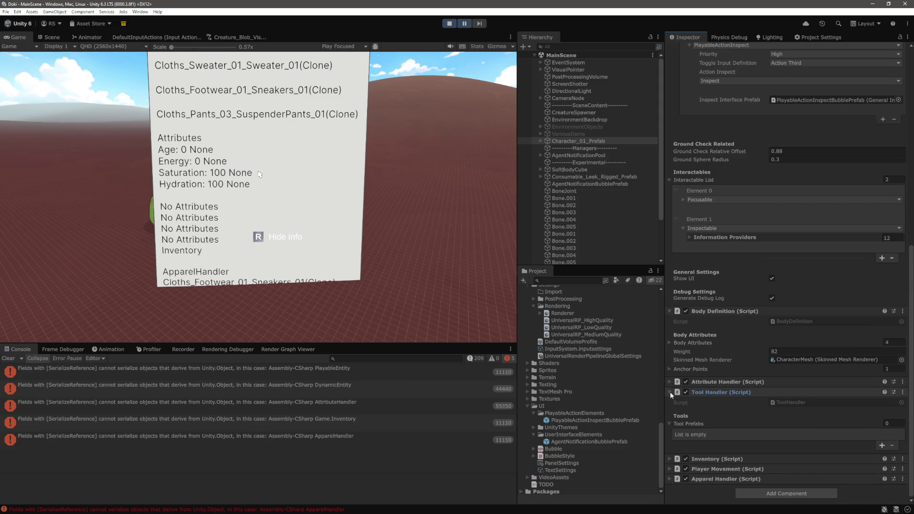
click(669, 392)
Step: Check Inventory and Player Movement, then expand Apparel Handler to show its four start apparels
click(671, 459)
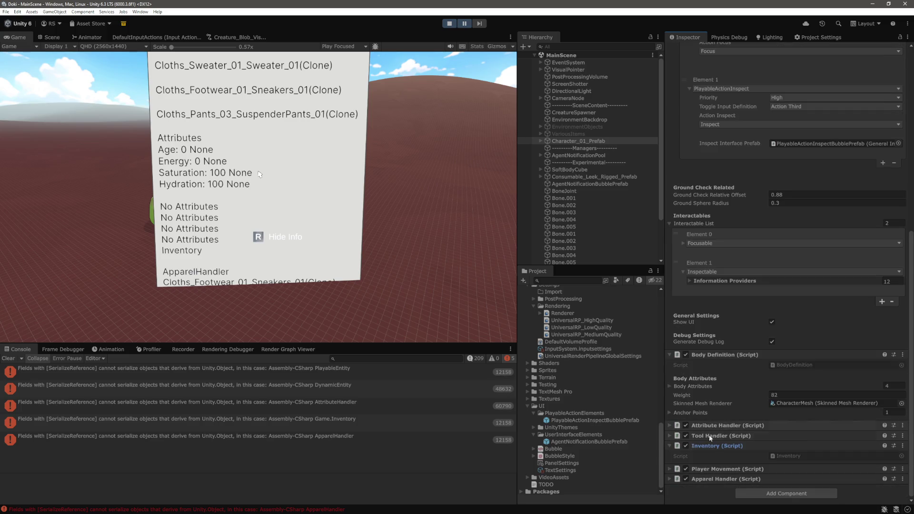
click(669, 446)
click(670, 468)
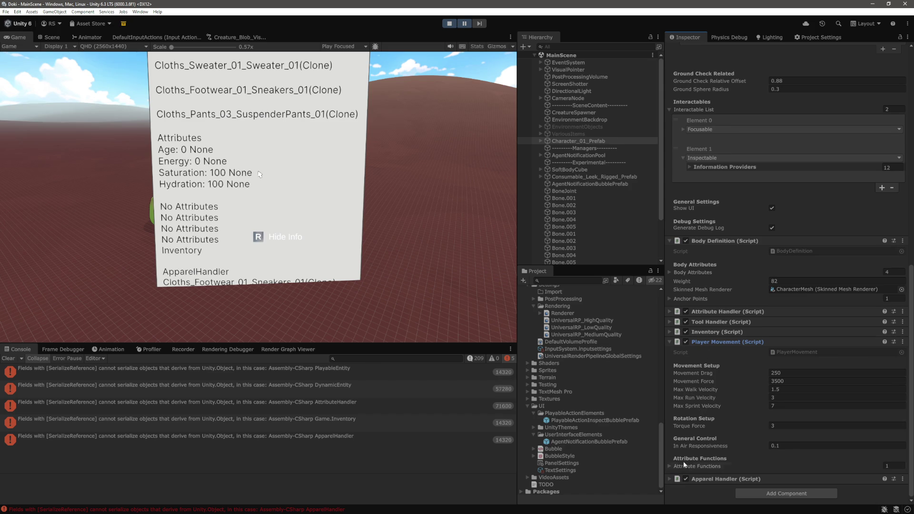
click(682, 466)
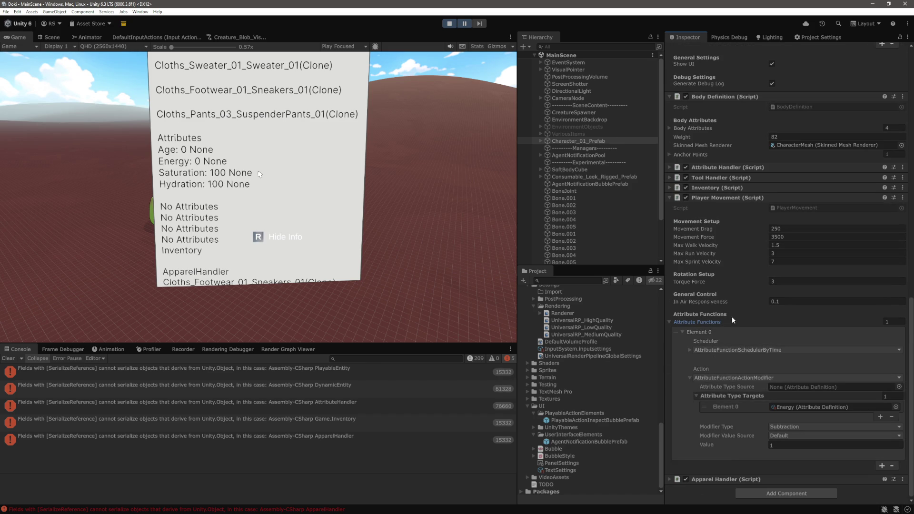
click(679, 322)
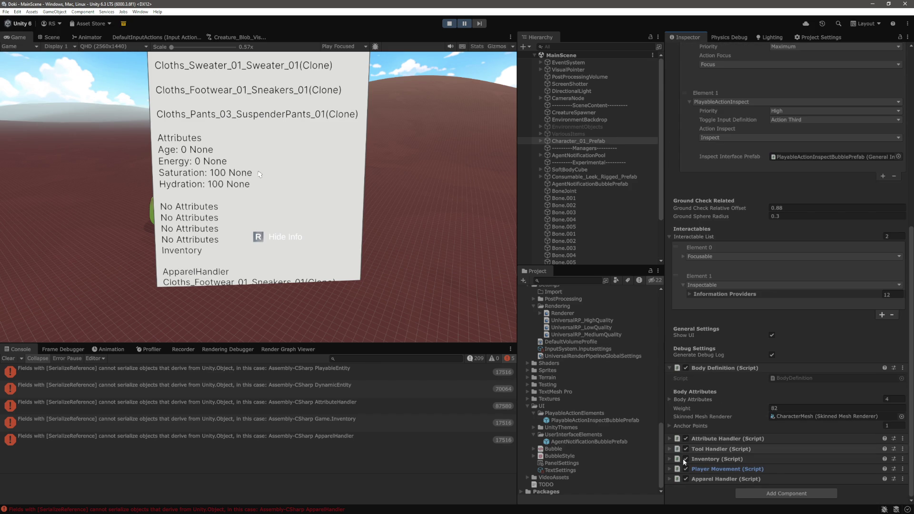
click(670, 479)
scroll(703, 406, down, 3)
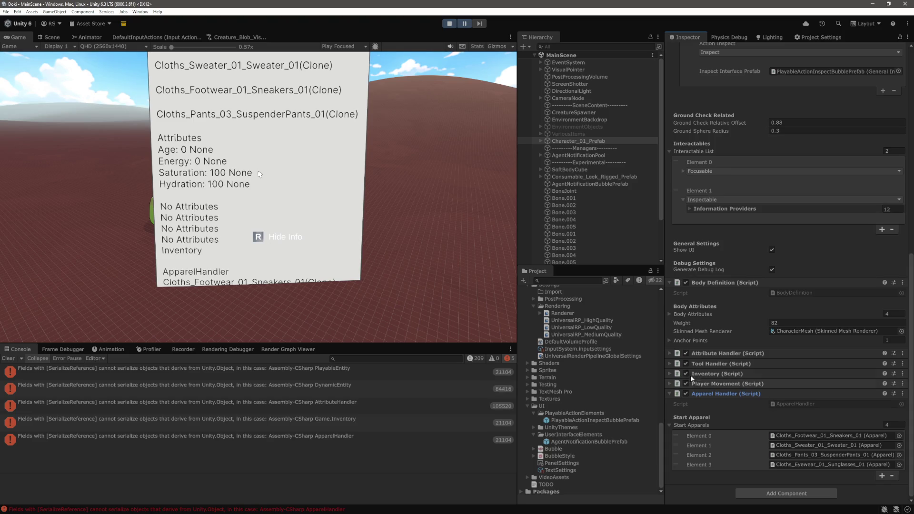
key(alt+Tab)
Step: Open InventoryEntity.cs, then Inventory.cs, through the quick file search
click(408, 300)
key(ctrl+p)
text(invento)
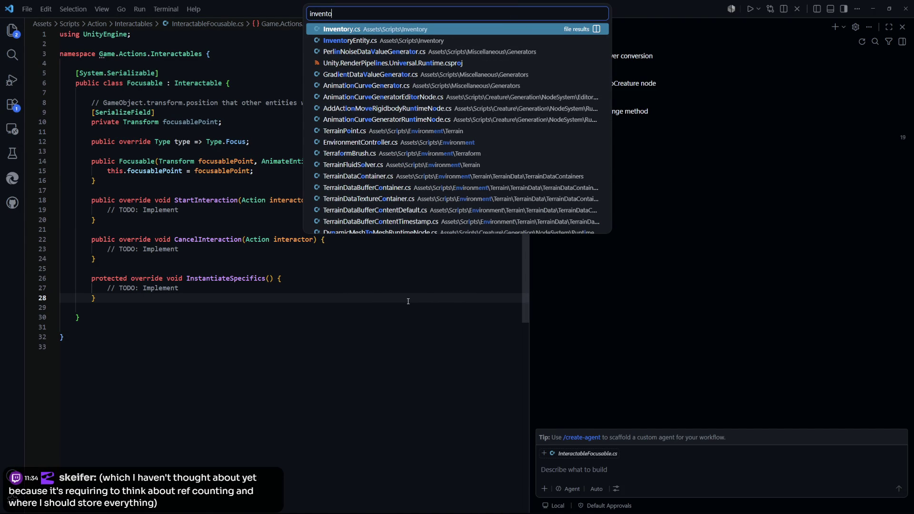
key(Down)
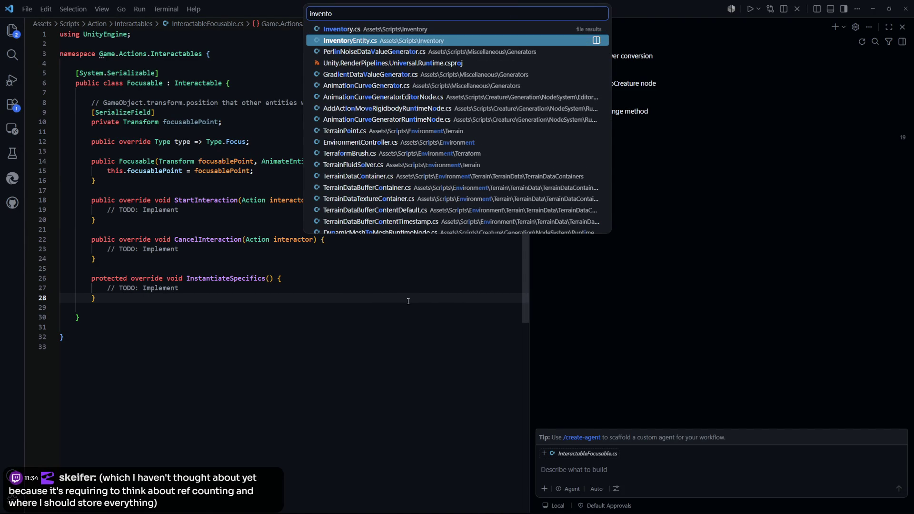
key(Return)
key(ctrl+p)
text(inventory)
key(Return)
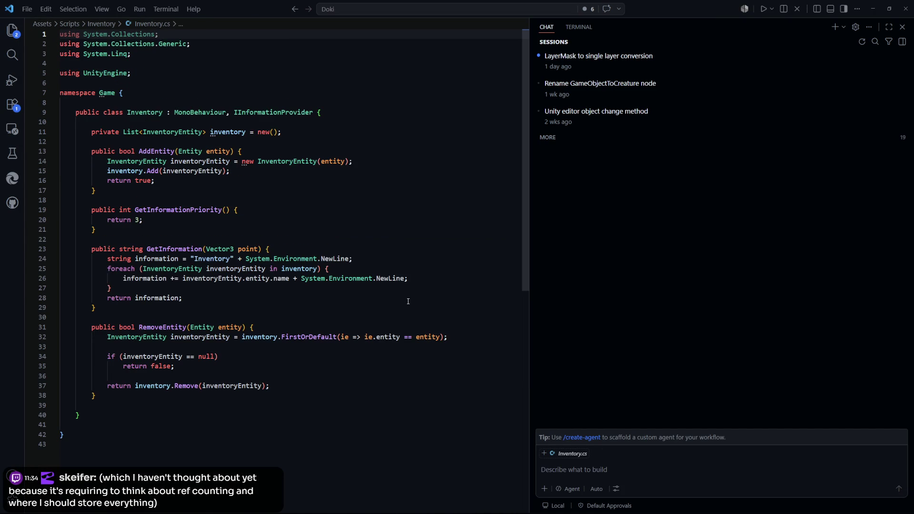
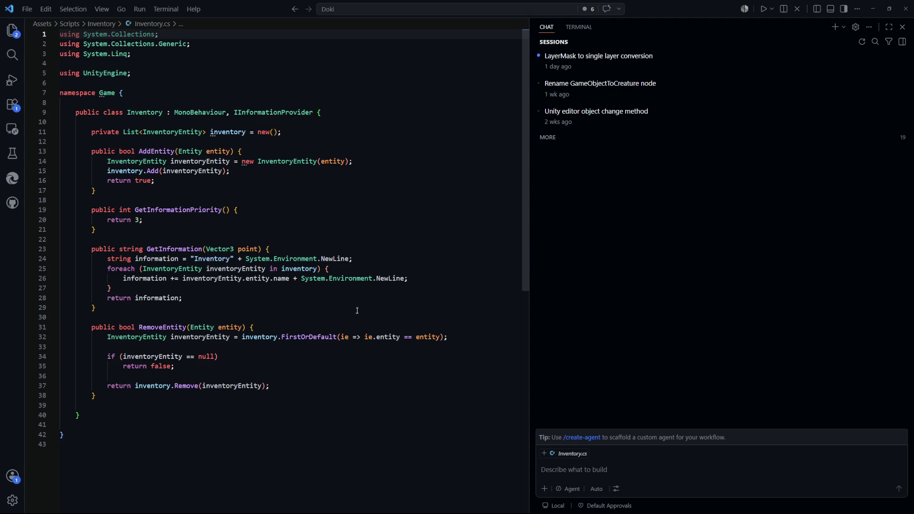
Step: Review the inventoryEntity loop variable in Inventory.cs without changes, then return to the Unity editor
double_click(244, 269)
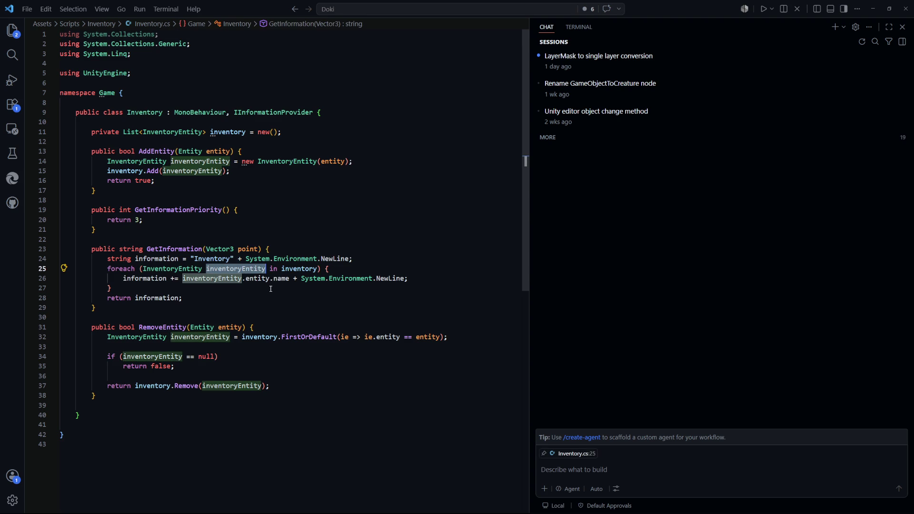
click(271, 289)
click(409, 201)
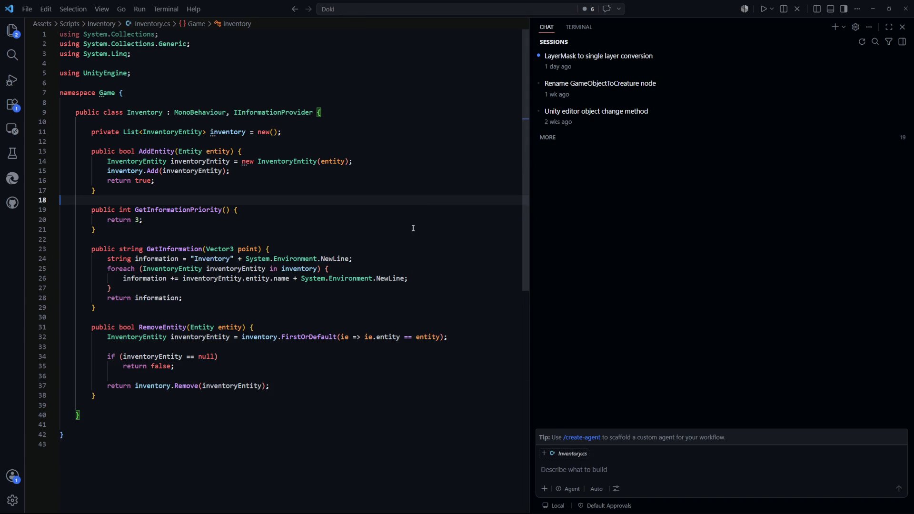
key(alt+Tab)
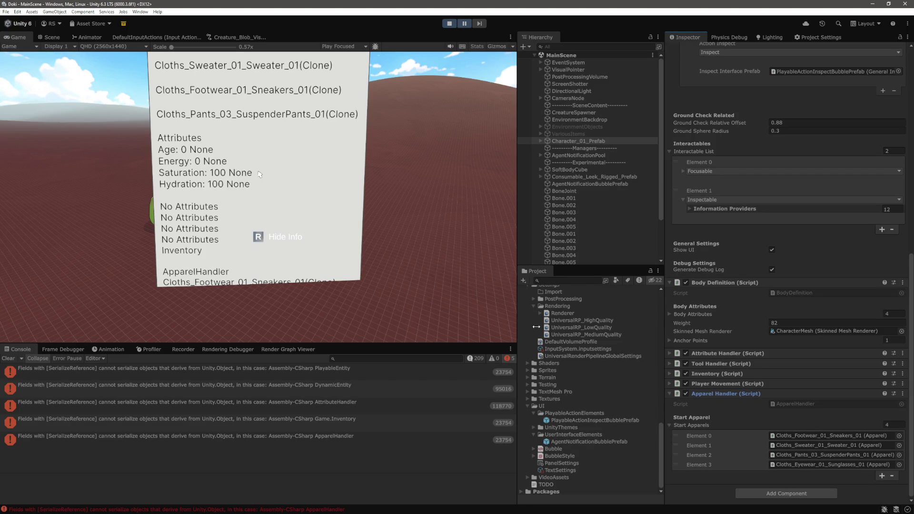
Step: Collapse Apparel Handler, expand Tool Handler, and open ToolHandler.cs in VS Code
click(670, 396)
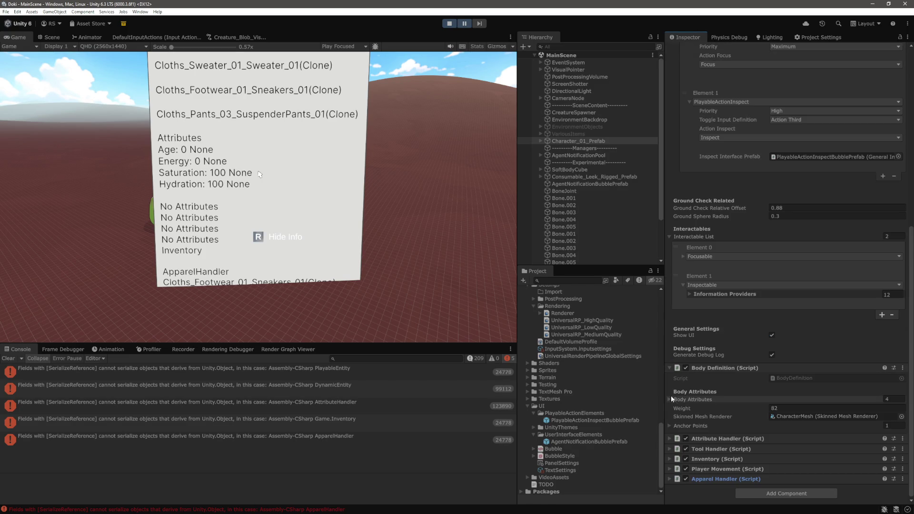
click(670, 448)
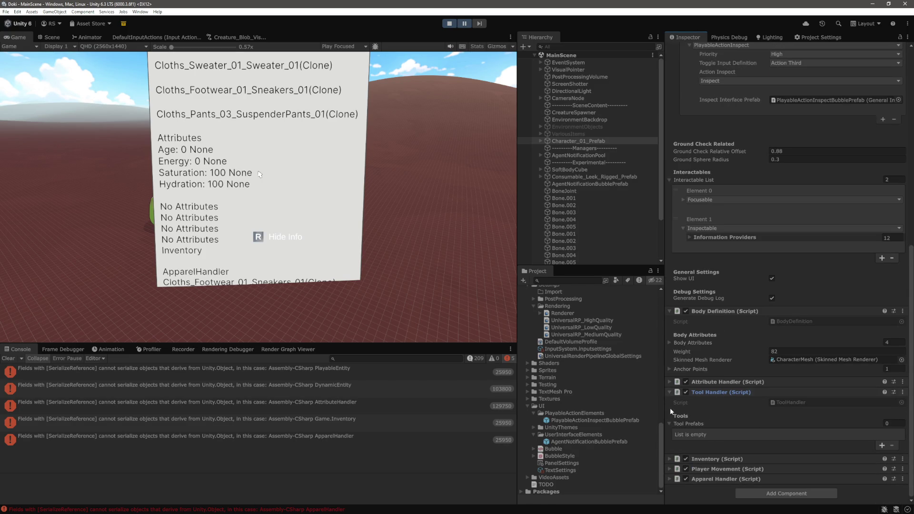
key(alt+Tab)
key(ctrl+p)
text(toolh)
key(Return)
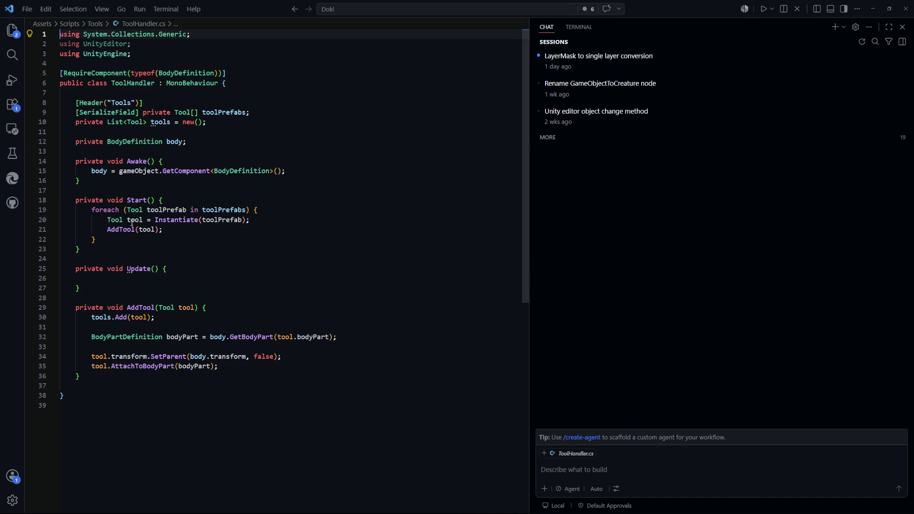
Step: Back in Unity, collapse Tool Handler and expand Attribute Handler, then return to VS Code
key(alt)
key(alt+Tab)
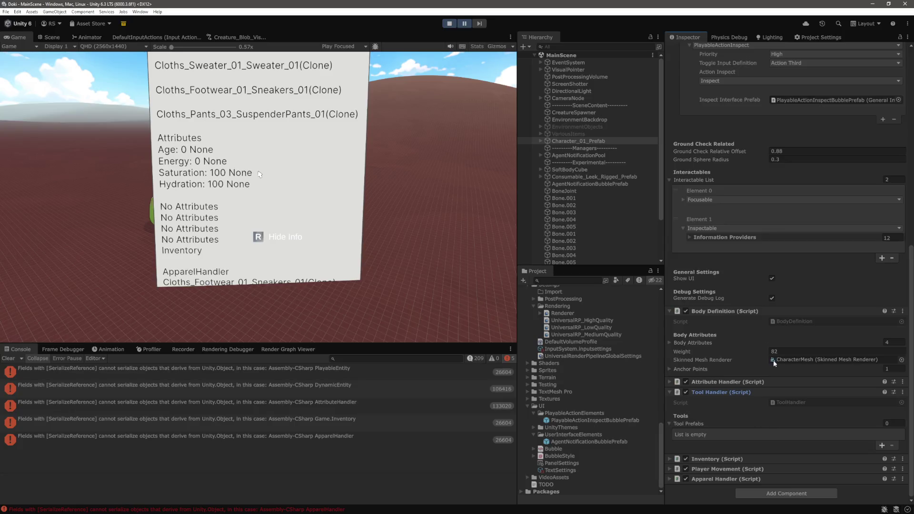
click(669, 392)
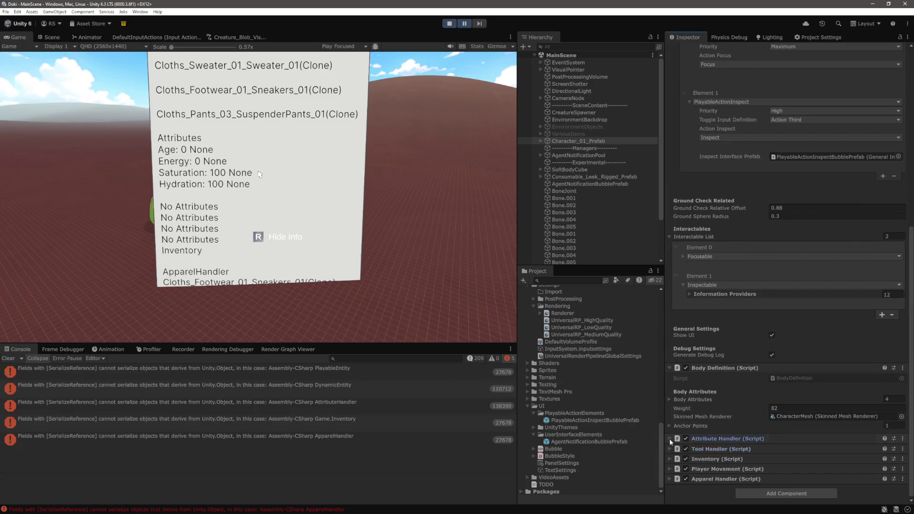
click(670, 438)
key(alt+Tab)
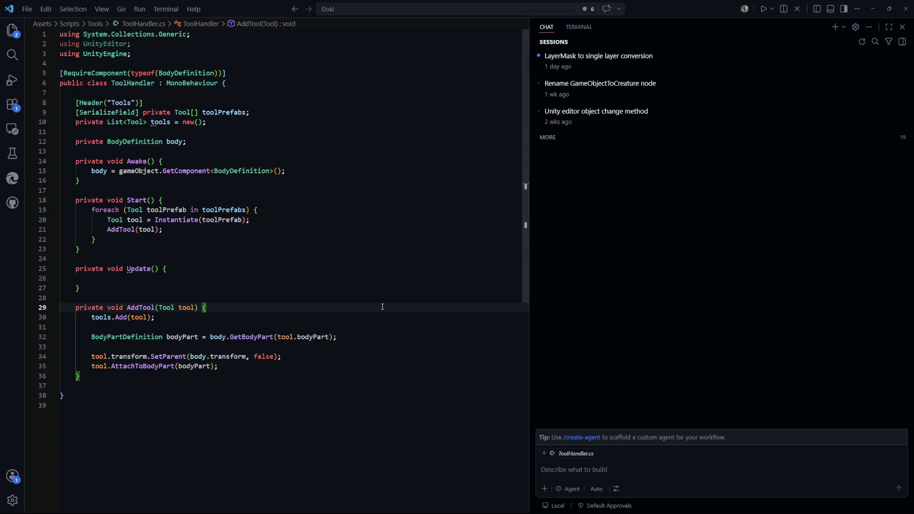
Step: Open AttributeHandler.cs and scroll to its GetInformation method
key(ctrl+p)
text(attributehand)
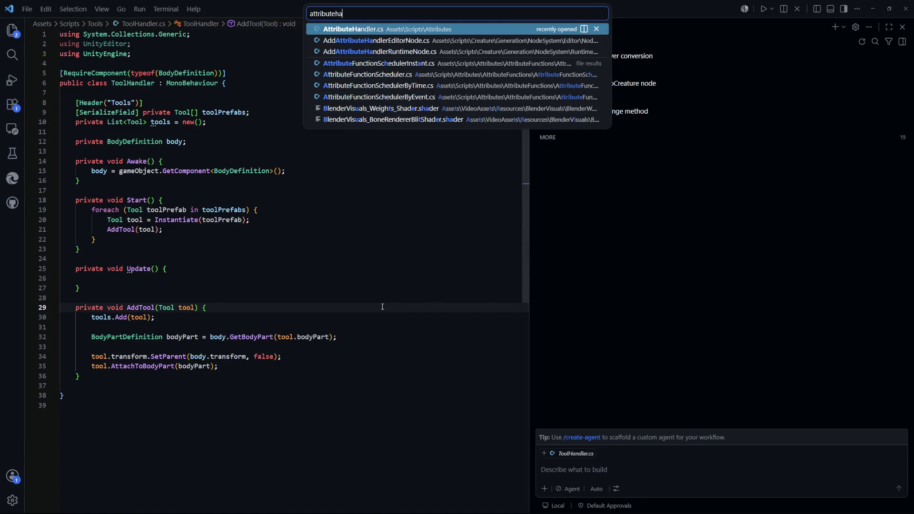
key(Return)
scroll(424, 333, up, 4)
drag(526, 331, 528, 92)
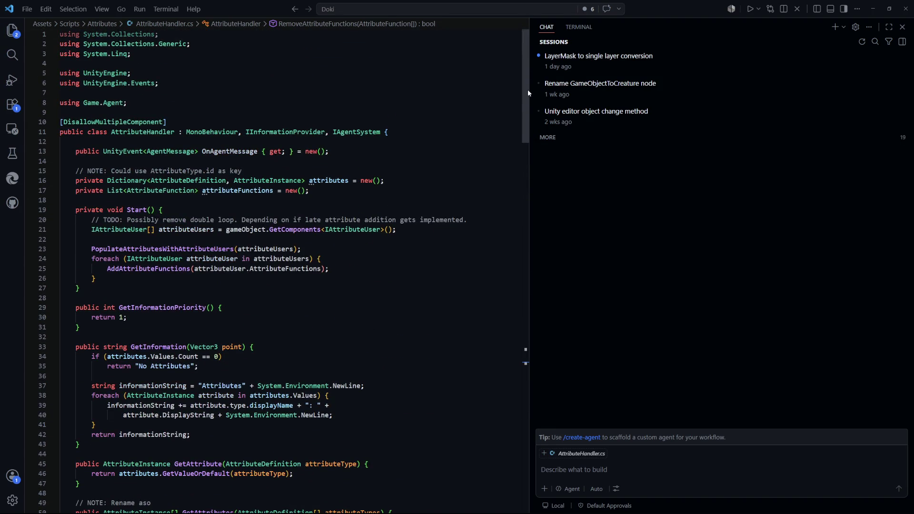
mouse_move(527, 94)
mouse_down()
mouse_move(526, 154)
mouse_move(525, 144)
mouse_up()
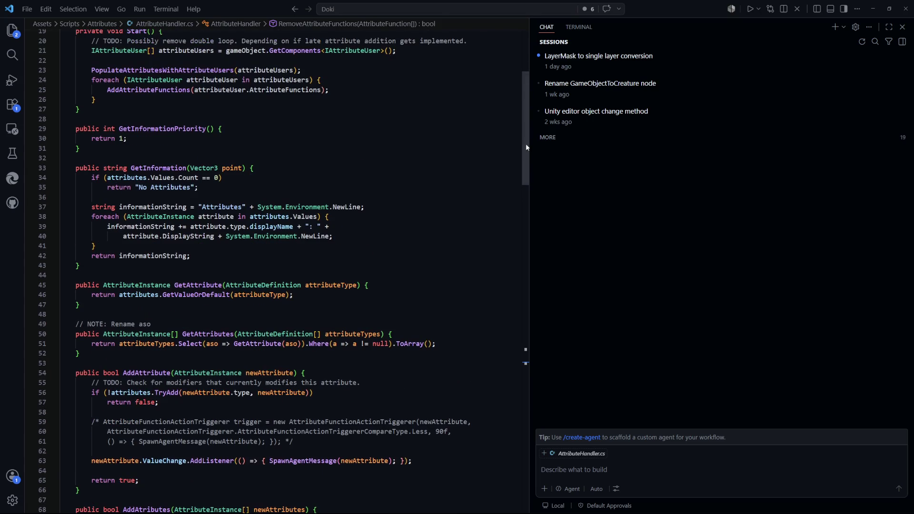
Step: Select the foreach loop on lines 38–41, then switch back to the running Unity editor
click(193, 245)
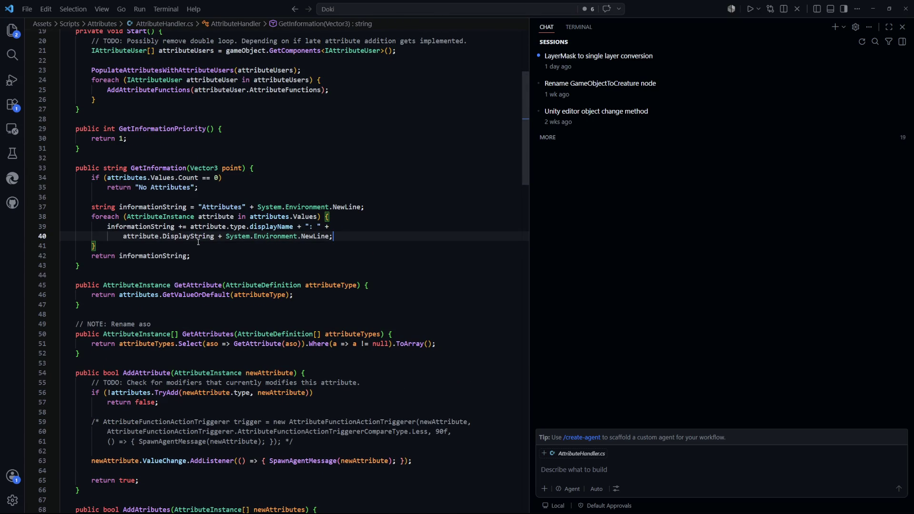
drag(193, 245, 92, 218)
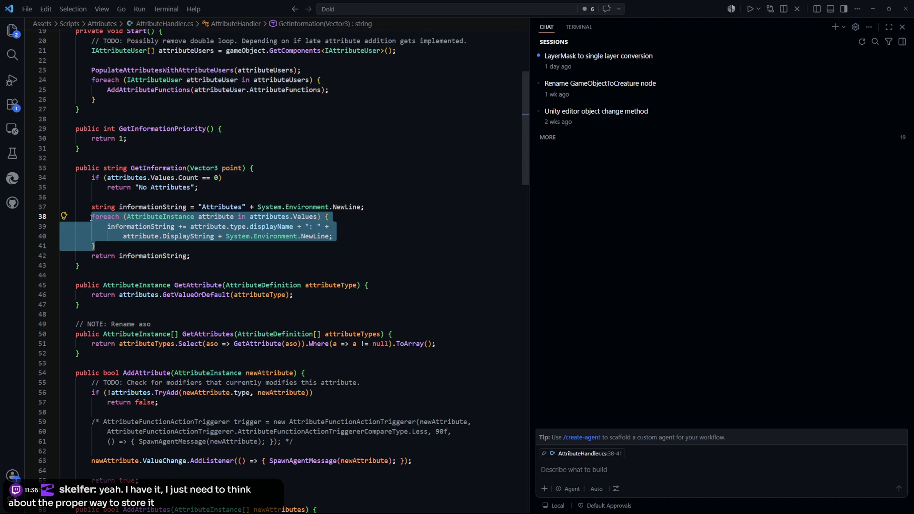
click(190, 257)
click(175, 244)
drag(175, 244, 112, 217)
key(alt+Tab)
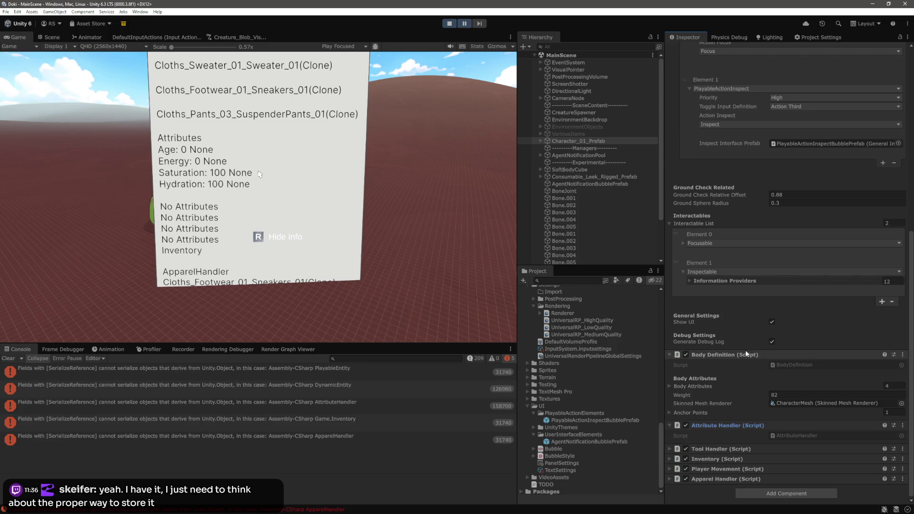
Step: Expand the Body Attributes list and collapse its Elements 0 through 3
click(689, 386)
scroll(873, 332, down, 3)
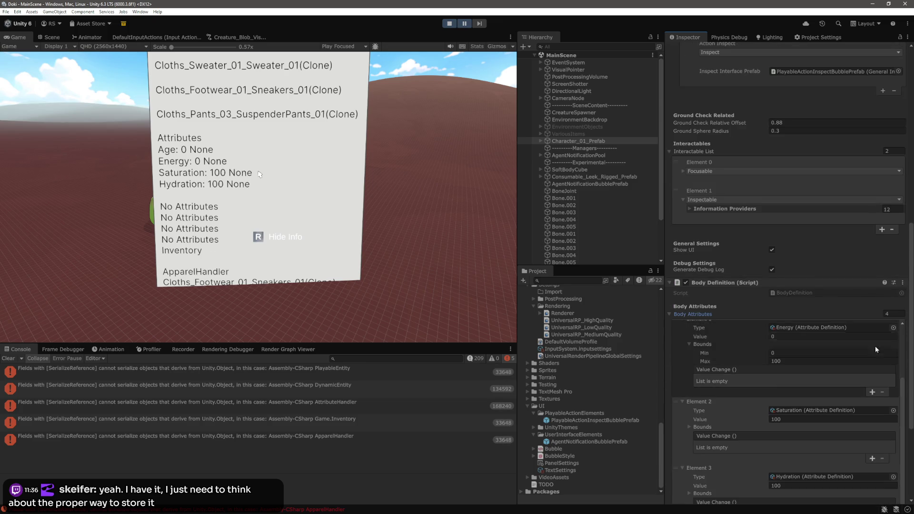
scroll(866, 351, down, 6)
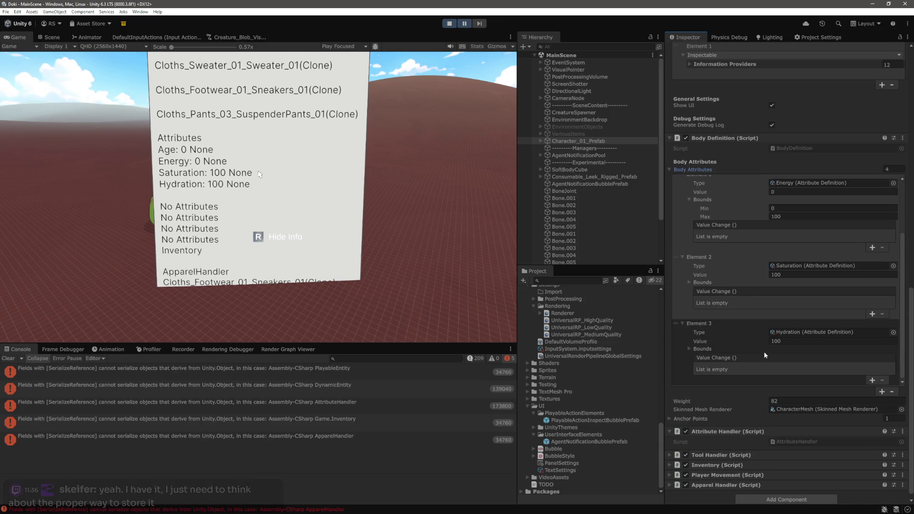
scroll(754, 358, up, 3)
scroll(712, 340, up, 5)
click(682, 294)
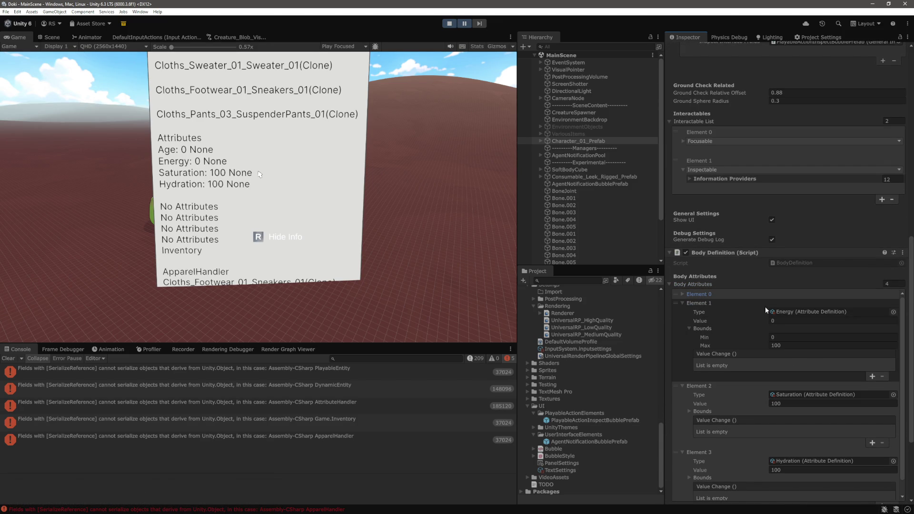
click(682, 303)
click(683, 312)
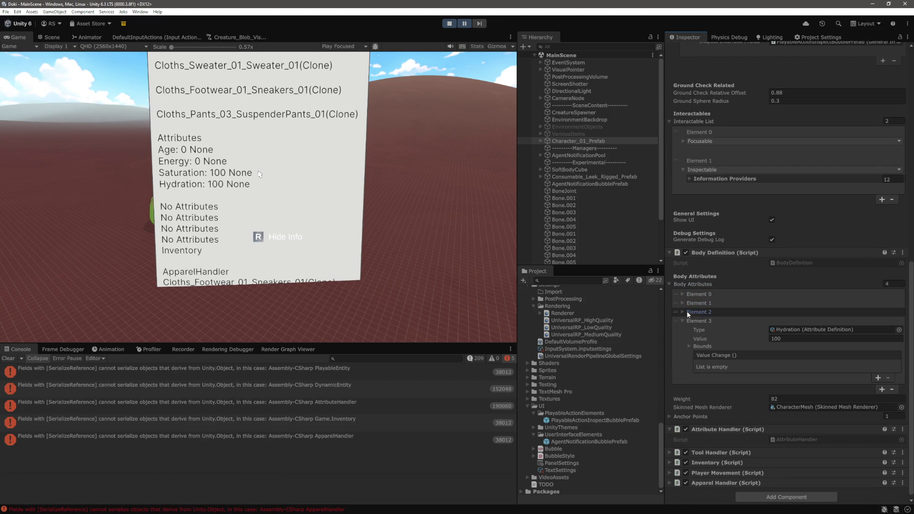
click(683, 321)
Step: Expand the Inspectable's Information Providers list, inspect Element 0, and refocus the game view
scroll(729, 352, up, 3)
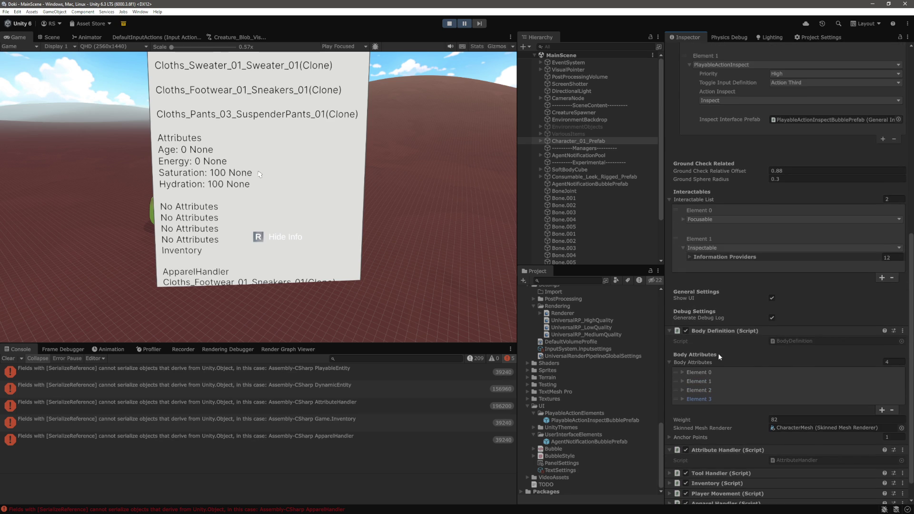
scroll(712, 334, up, 1)
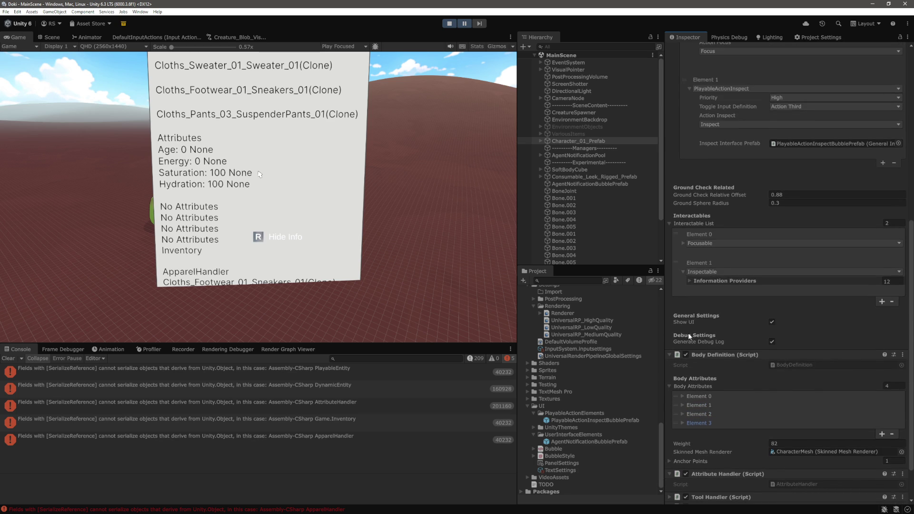
click(689, 281)
scroll(734, 315, down, 5)
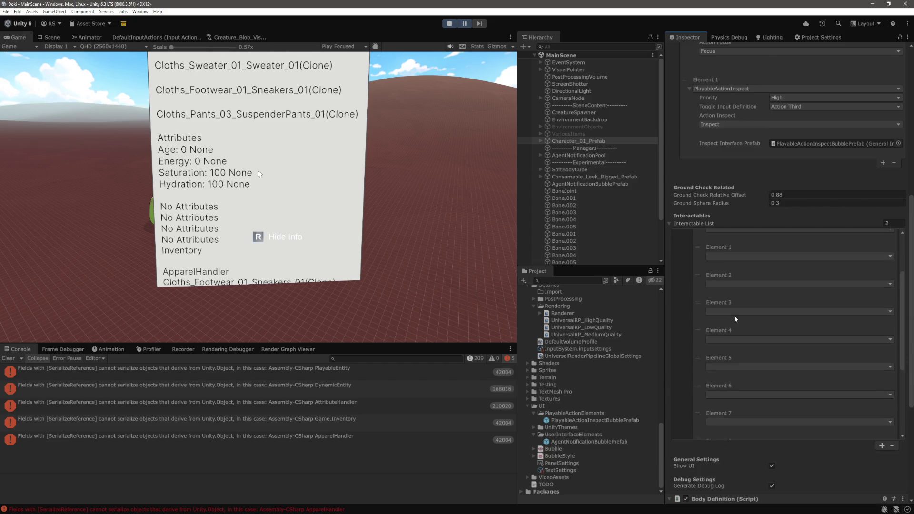
scroll(745, 339, up, 5)
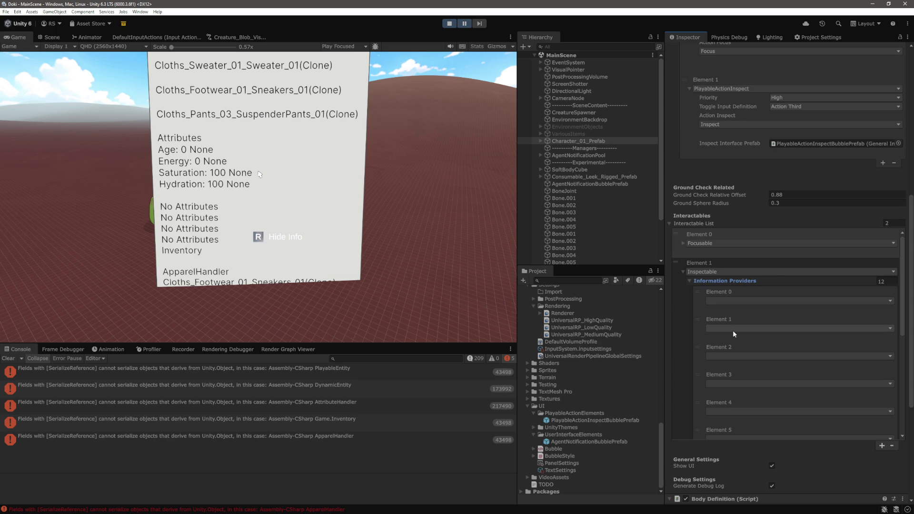
click(727, 303)
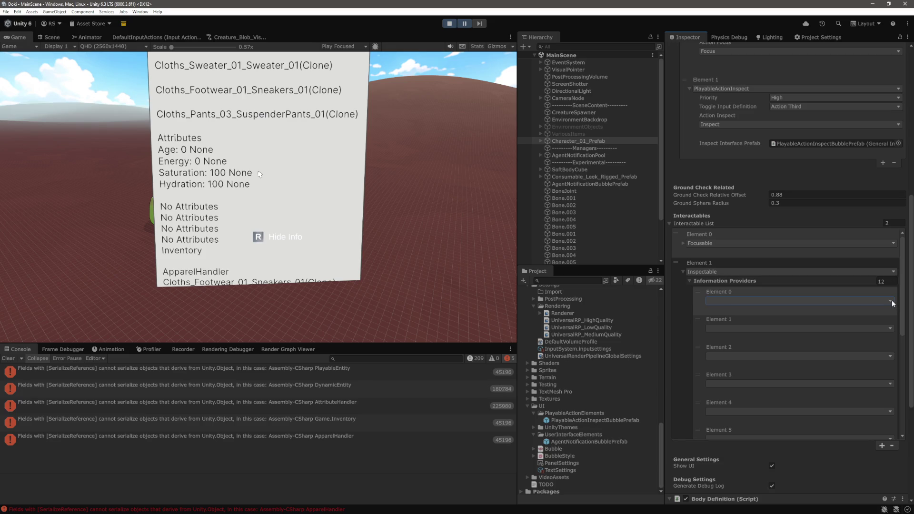
scroll(695, 300, down, 1)
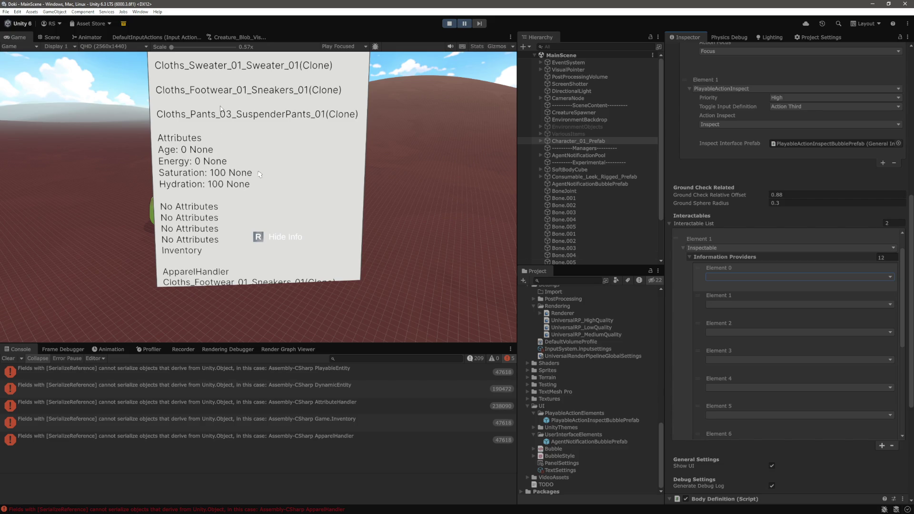
click(404, 126)
Step: Toggle the character info panel with R: hide, show, hide, and show it again
key(r)
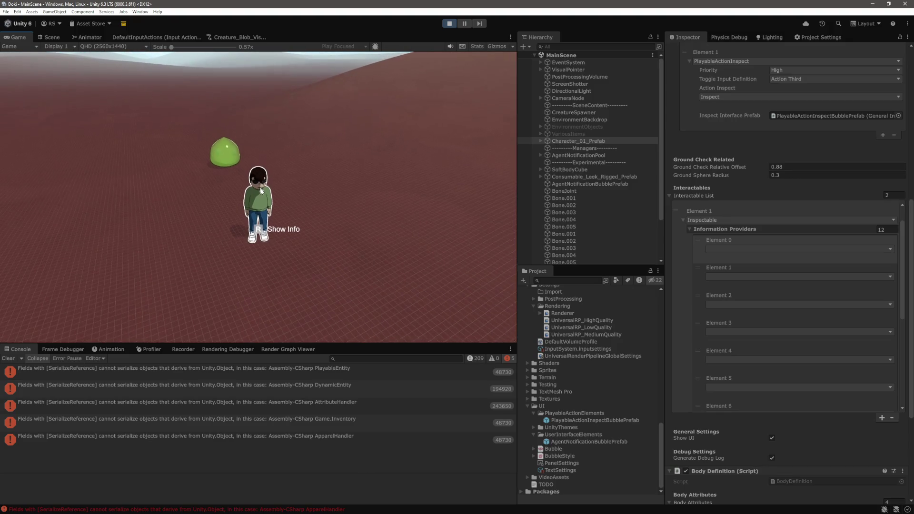
key(r)
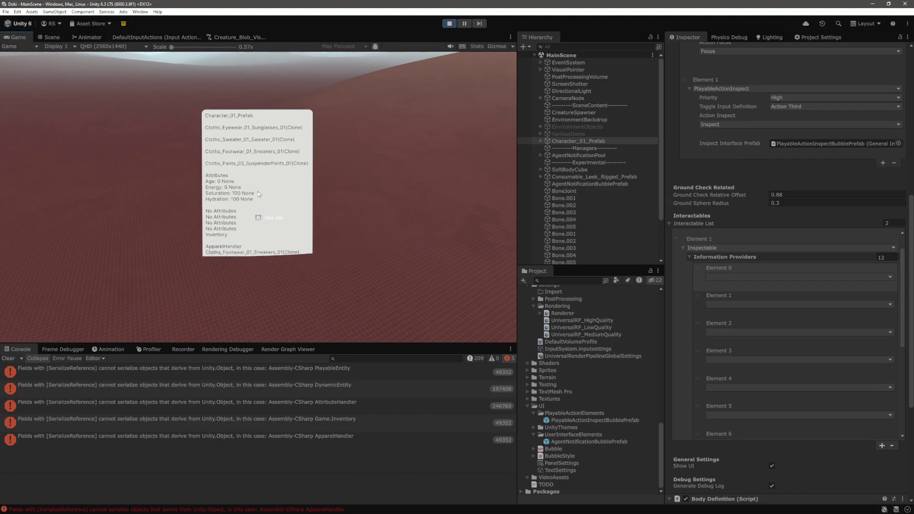
key(r)
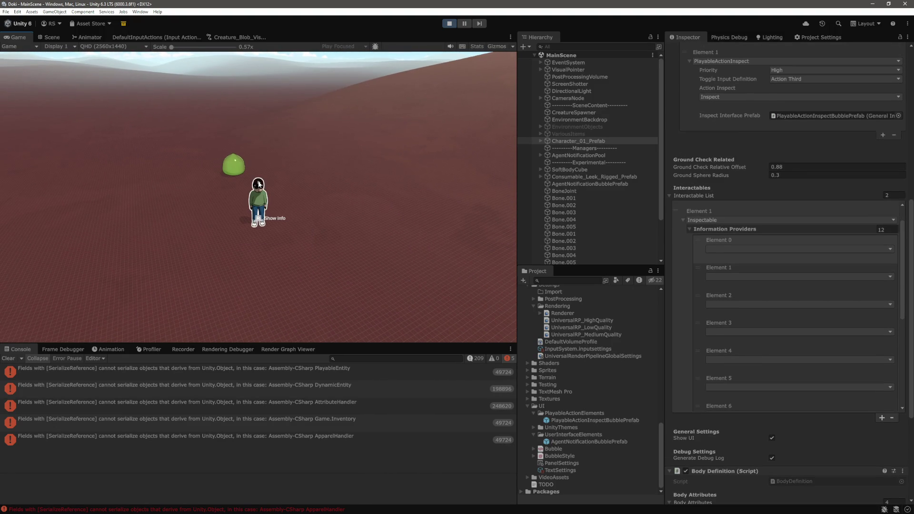
key(r)
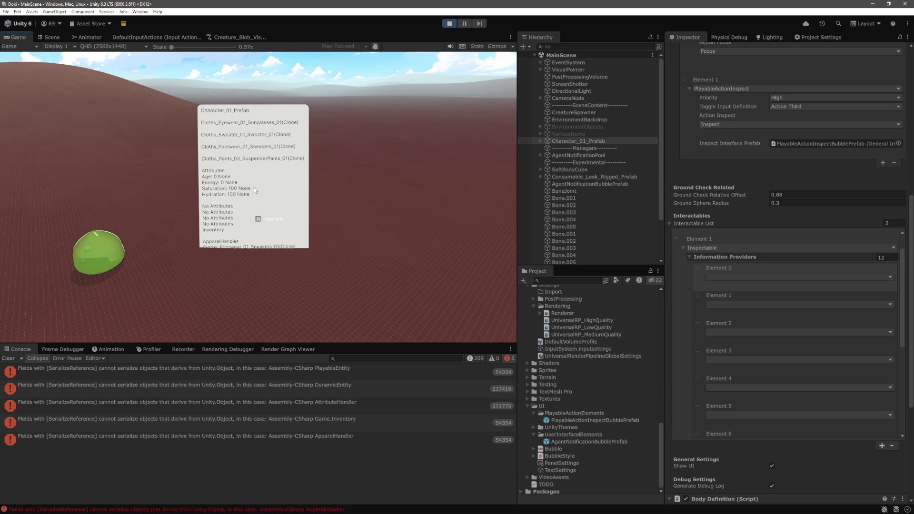
Step: Pause the game, expand Character_01_Prefab and Spine, and select Cloths_Pants_03_SuspenderPants
key(ctrl+shift+p)
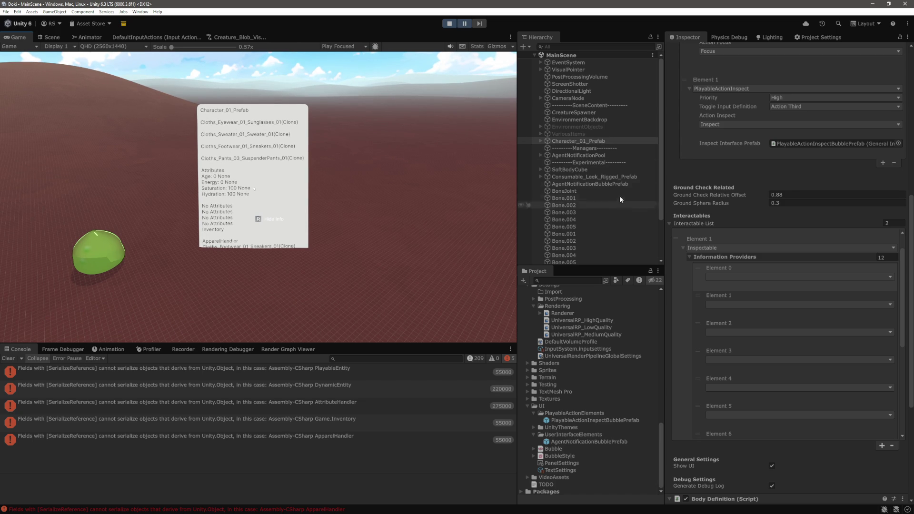
click(540, 140)
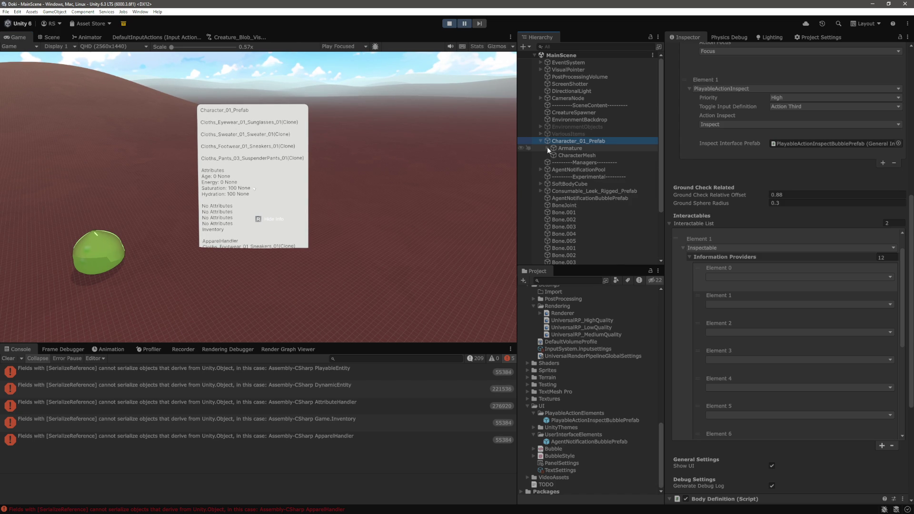
click(553, 155)
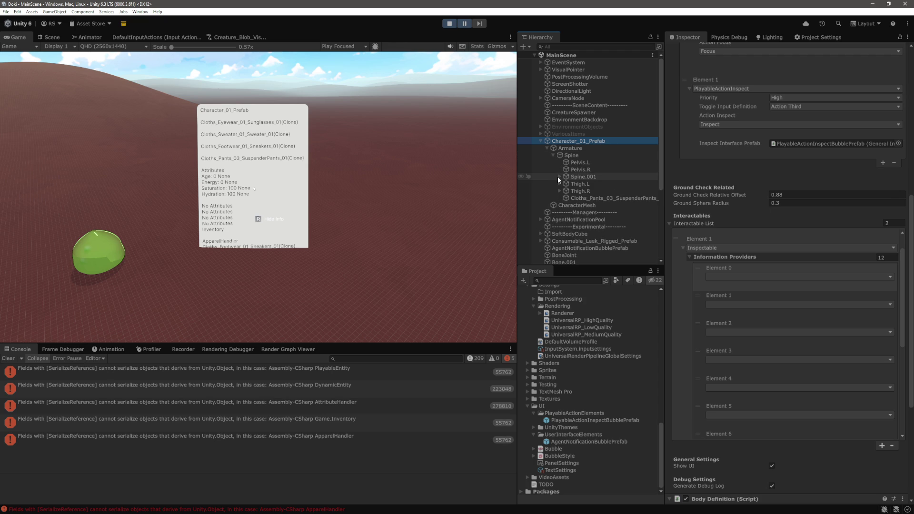
click(559, 177)
click(559, 176)
click(636, 198)
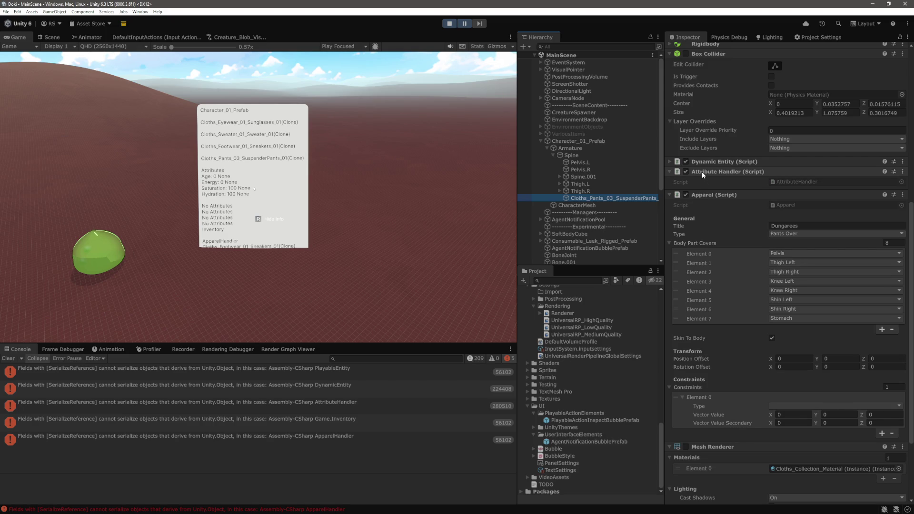
Step: Review the suspender pants' components, toggle Dynamic Entity (Script) open and closed, then stop play mode
scroll(714, 190, up, 2)
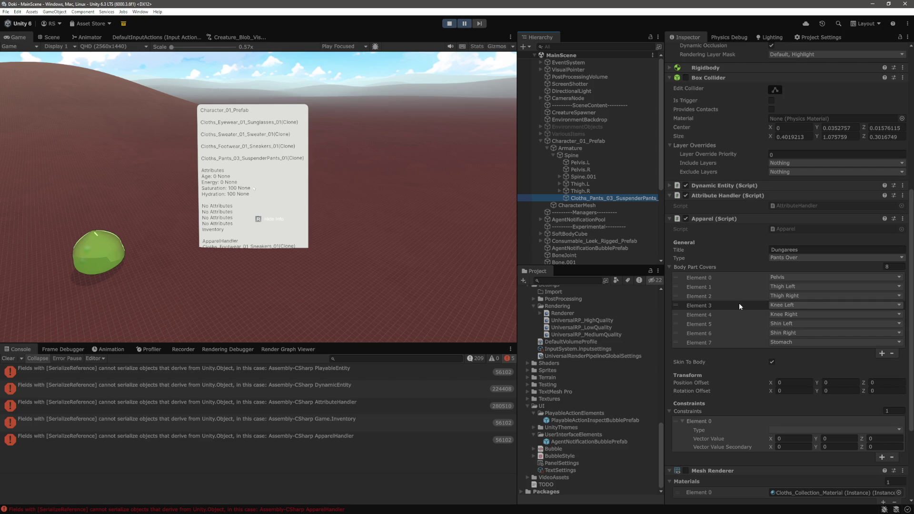
scroll(740, 306, up, 5)
scroll(738, 302, down, 5)
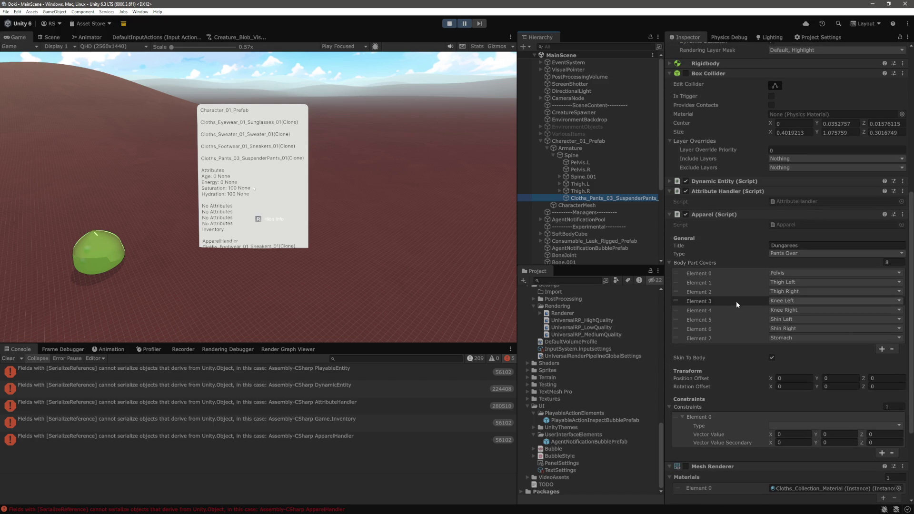
click(669, 181)
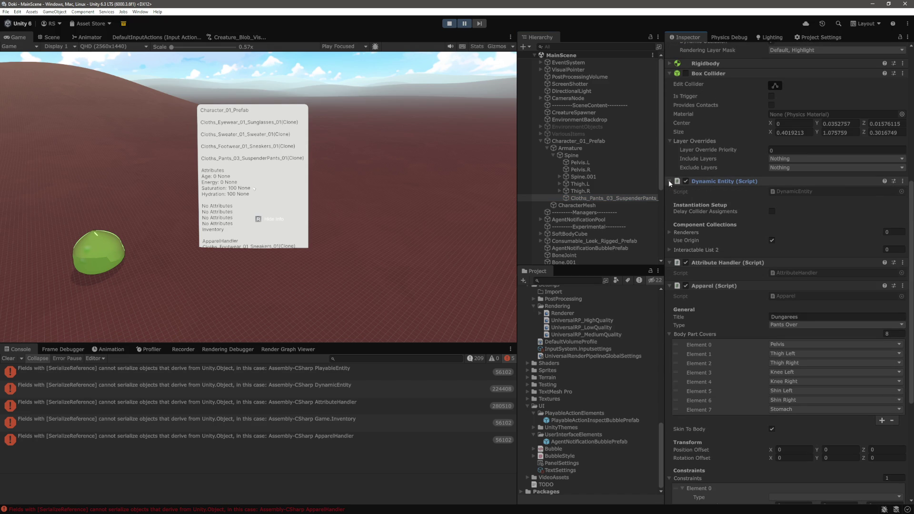
click(669, 181)
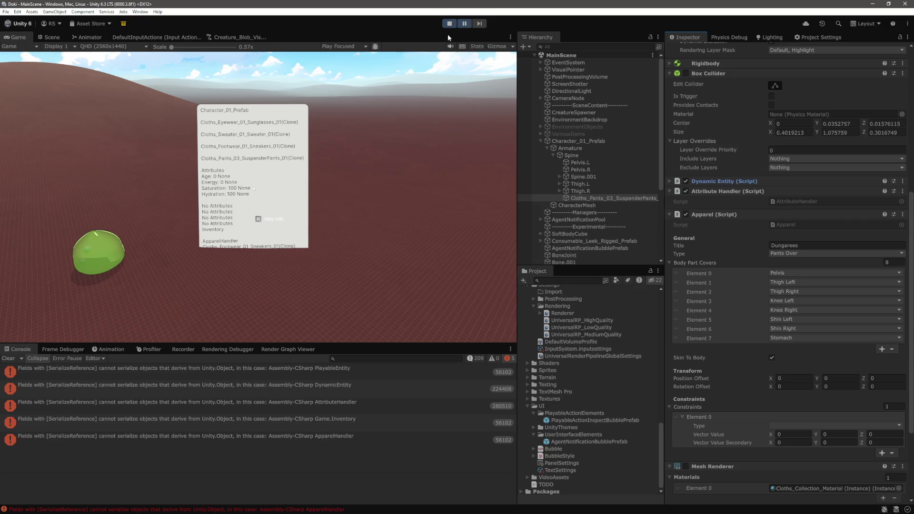
click(449, 24)
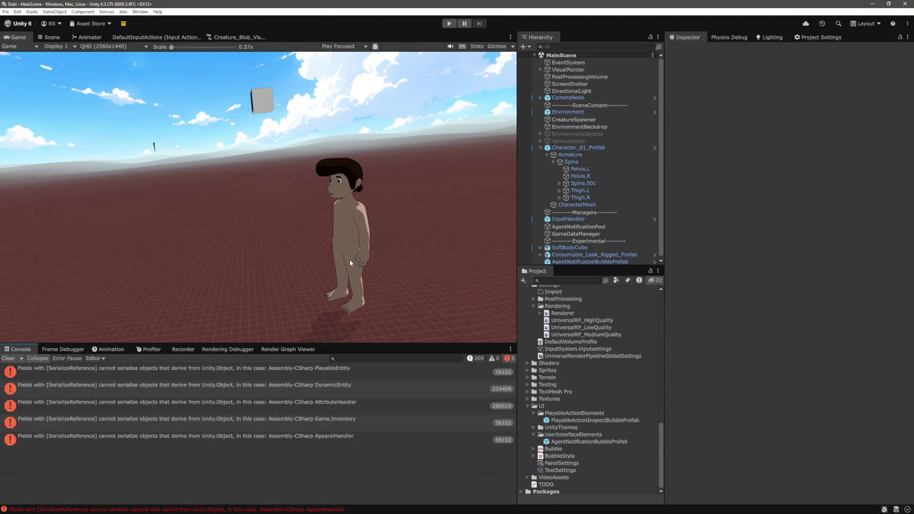
Step: Switch to VS Code and open VisualInformation.cs via quick file search
key(alt+Tab)
click(429, 265)
key(ctrl+p)
text(informati)
key(Return)
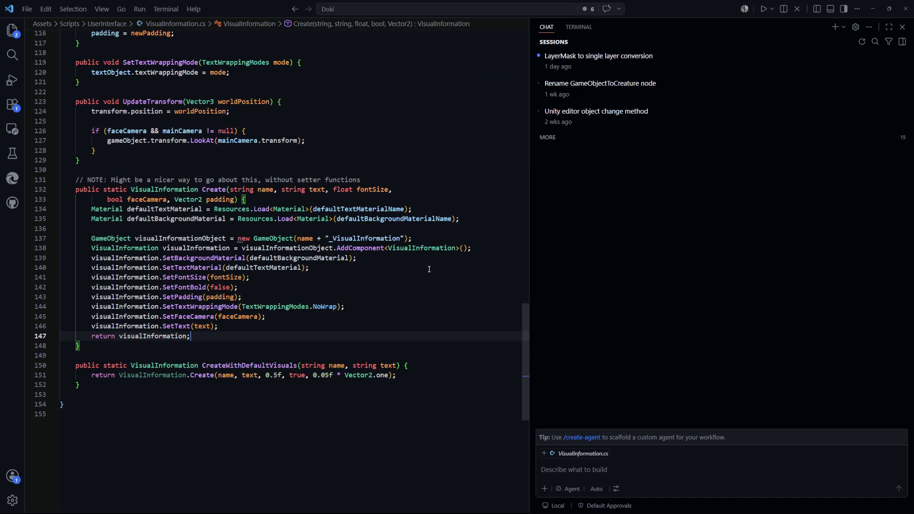
Step: Scroll through VisualInformation.cs to review its code
scroll(359, 290, up, 13)
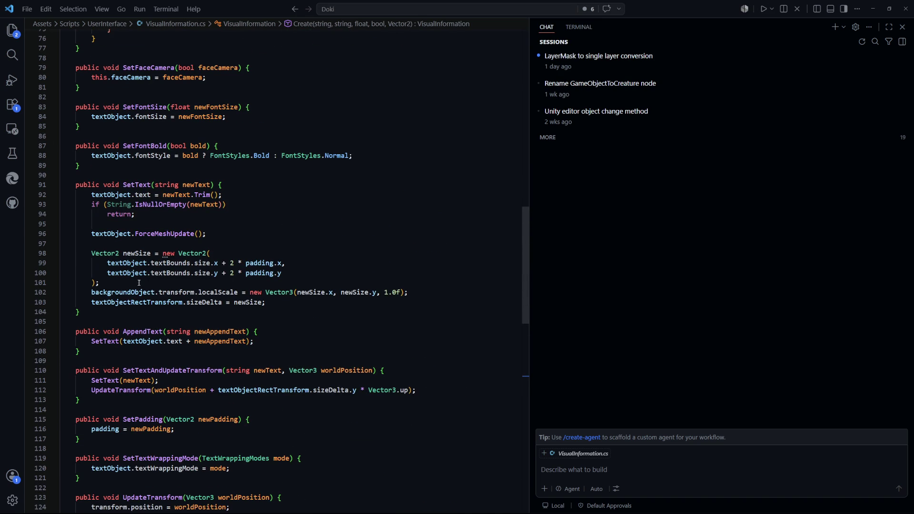
drag(265, 302, 91, 302)
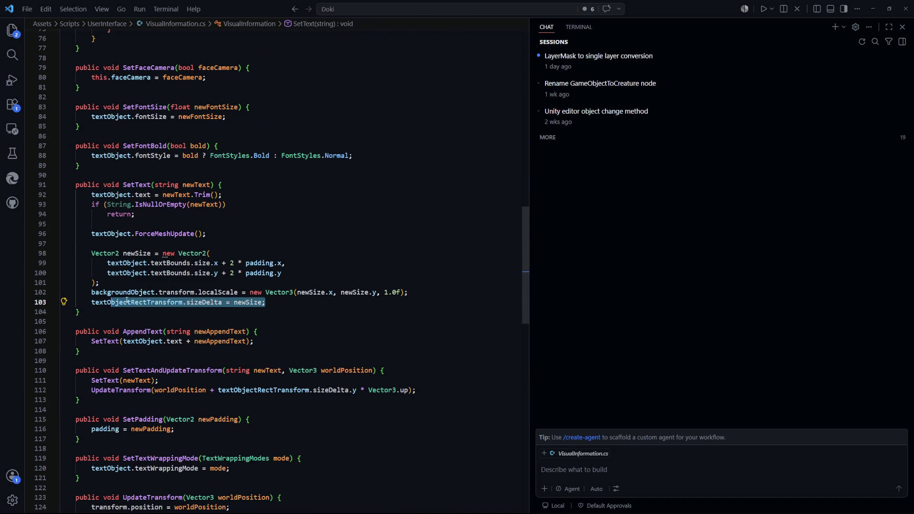
scroll(190, 305, up, 2)
click(230, 297)
scroll(231, 305, up, 4)
scroll(231, 310, up, 1)
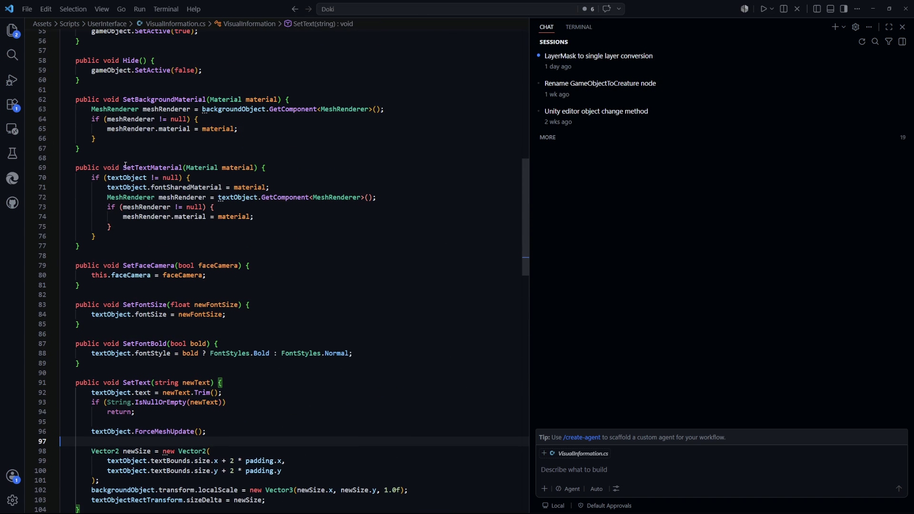
scroll(123, 216, up, 4)
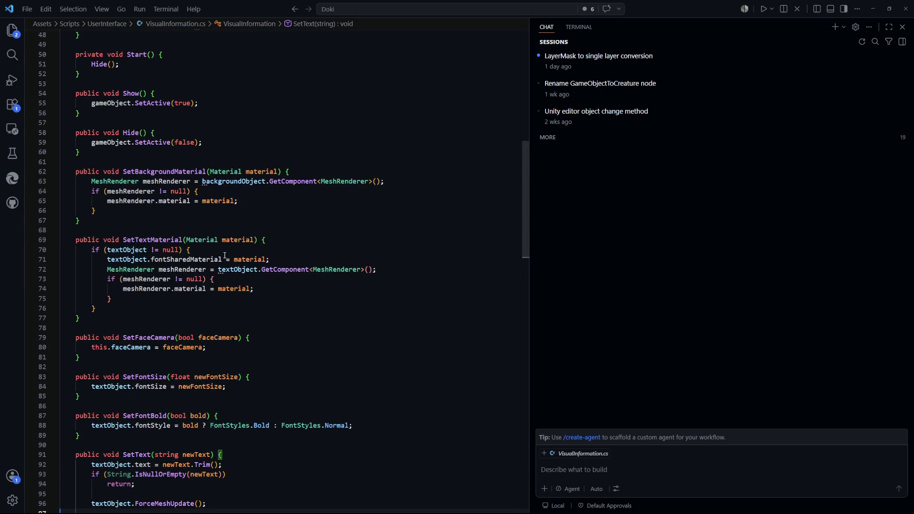
scroll(225, 255, up, 5)
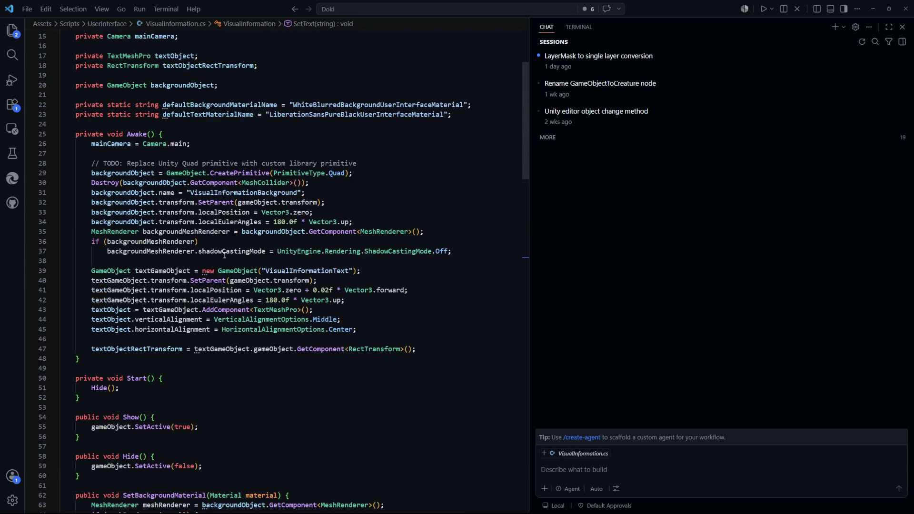
scroll(225, 255, down, 6)
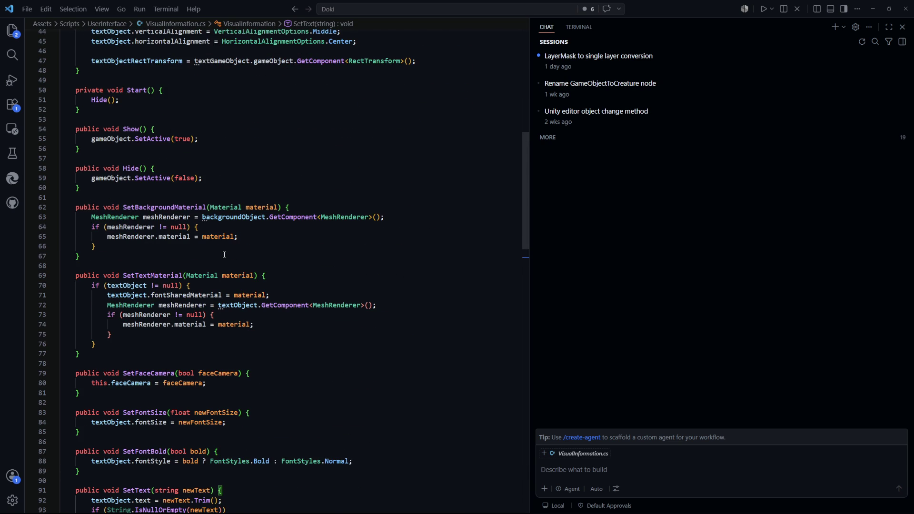
scroll(224, 255, down, 3)
scroll(223, 255, up, 13)
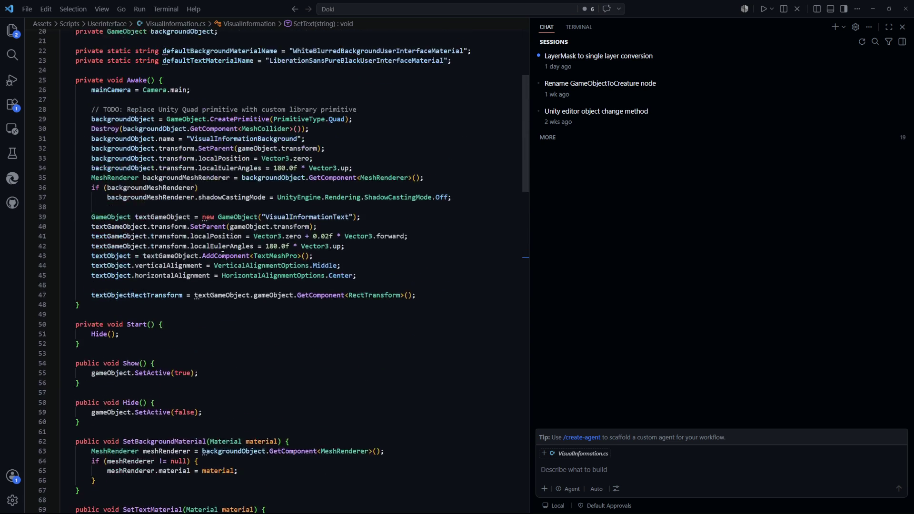
scroll(223, 255, down, 2)
scroll(222, 254, up, 5)
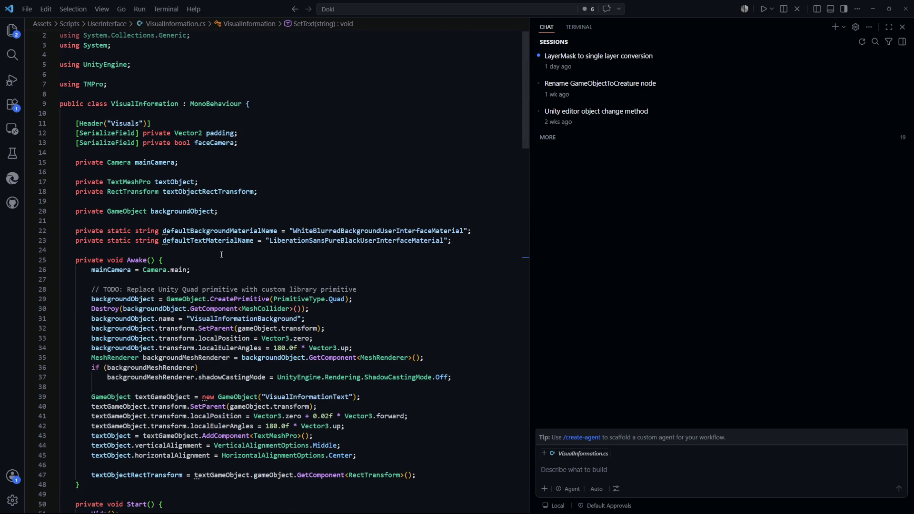
scroll(221, 265, down, 18)
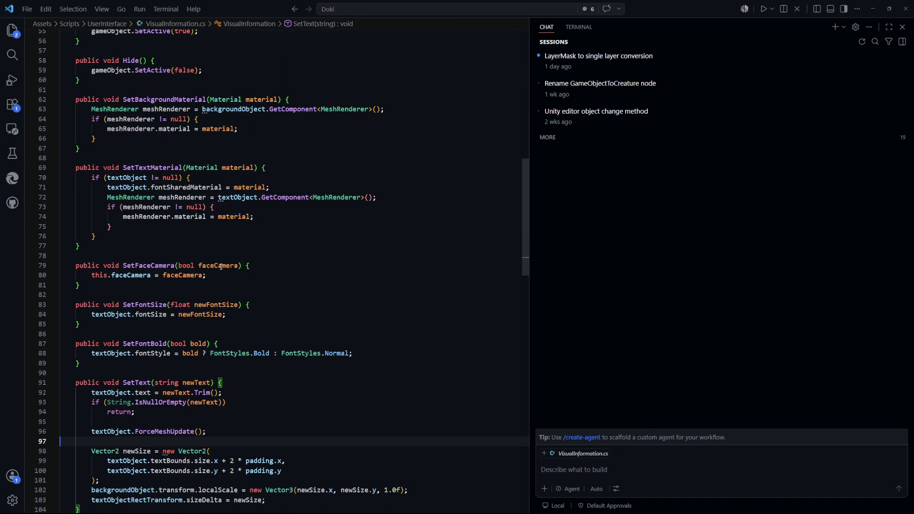
scroll(221, 265, down, 3)
Step: Highlight uses of faceCamera and show the Transform.LookAt documentation in UpdateTransform
click(126, 203)
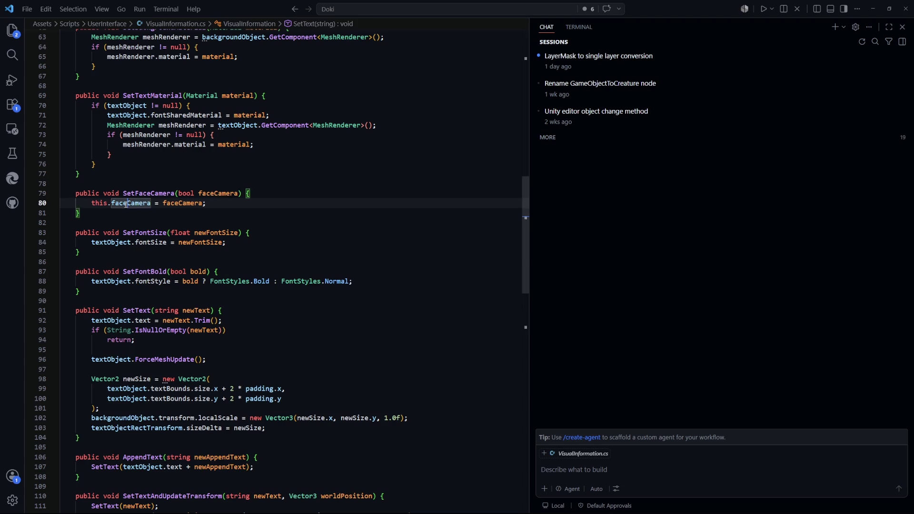
scroll(323, 321, down, 9)
scroll(322, 315, down, 1)
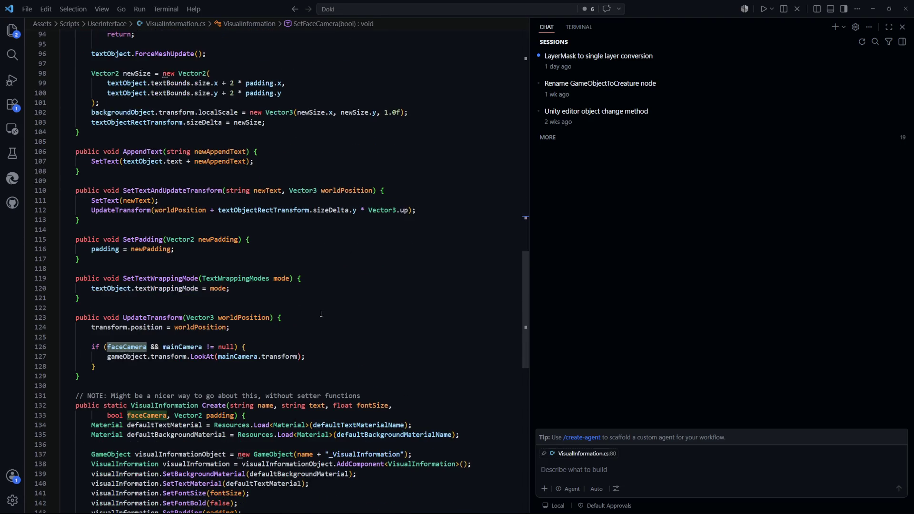
mouse_move(199, 358)
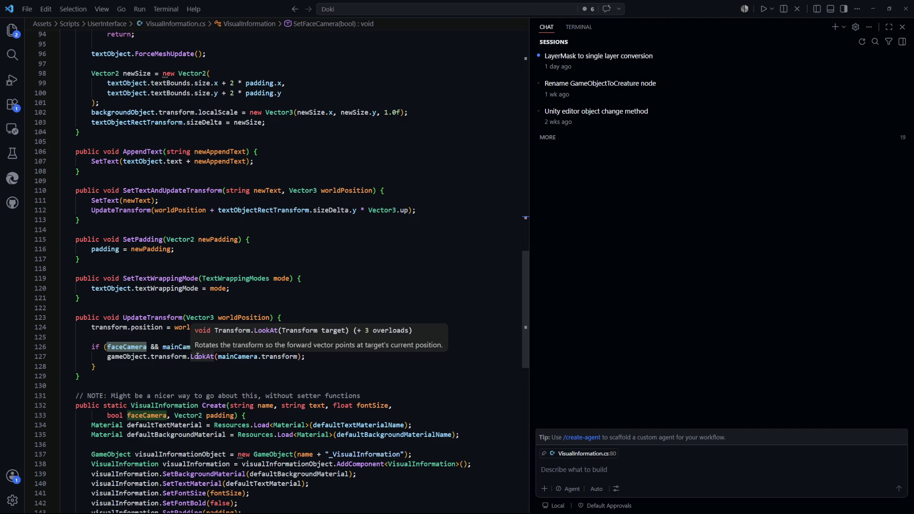
right_click(197, 356)
click(168, 367)
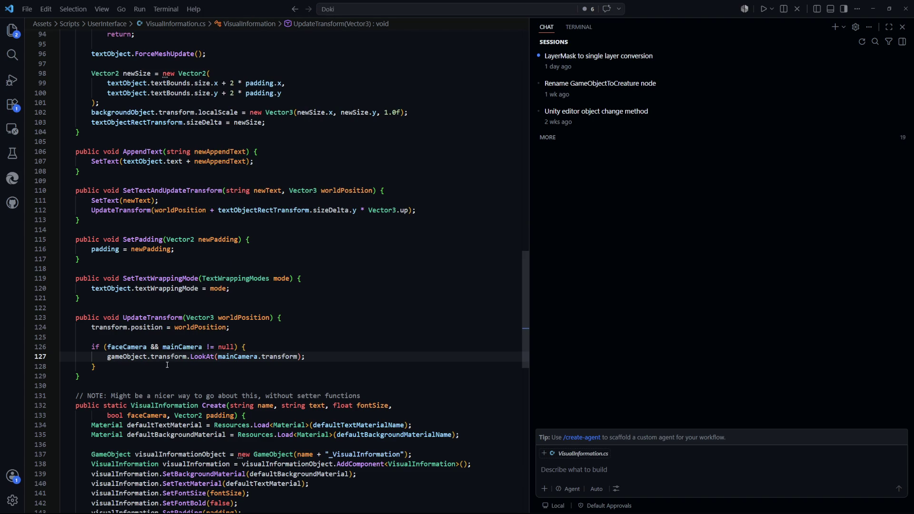
scroll(281, 325, down, 4)
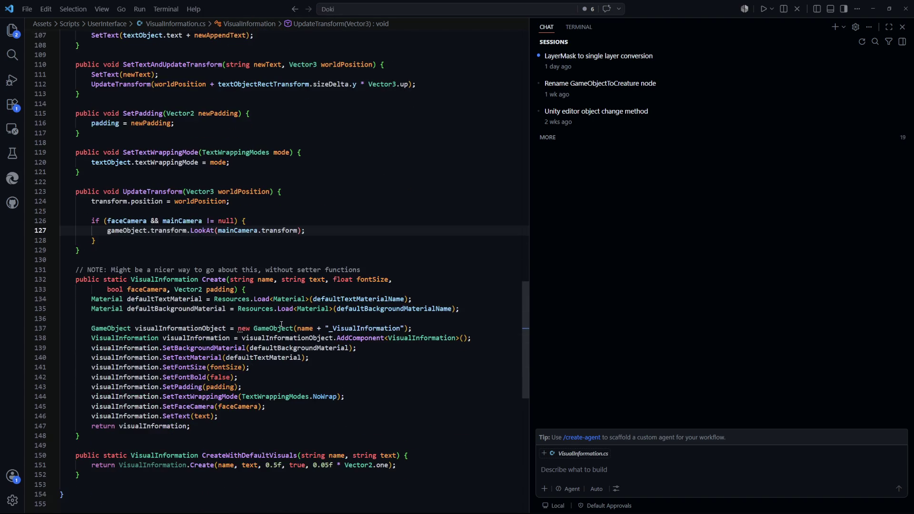
scroll(292, 319, up, 5)
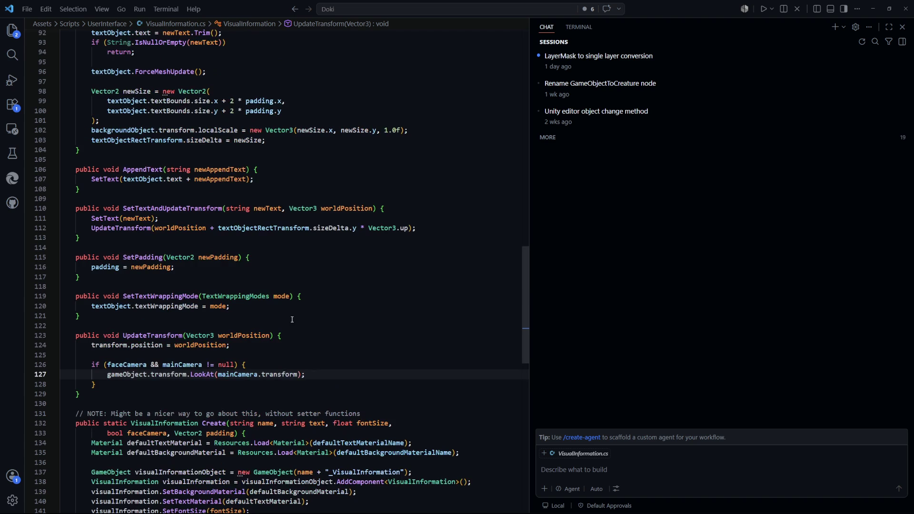
double_click(209, 374)
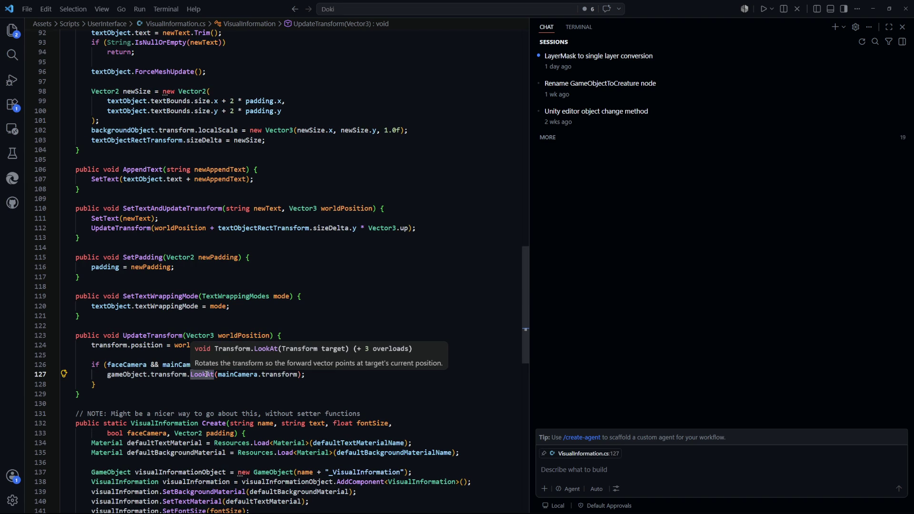
scroll(333, 380, up, 15)
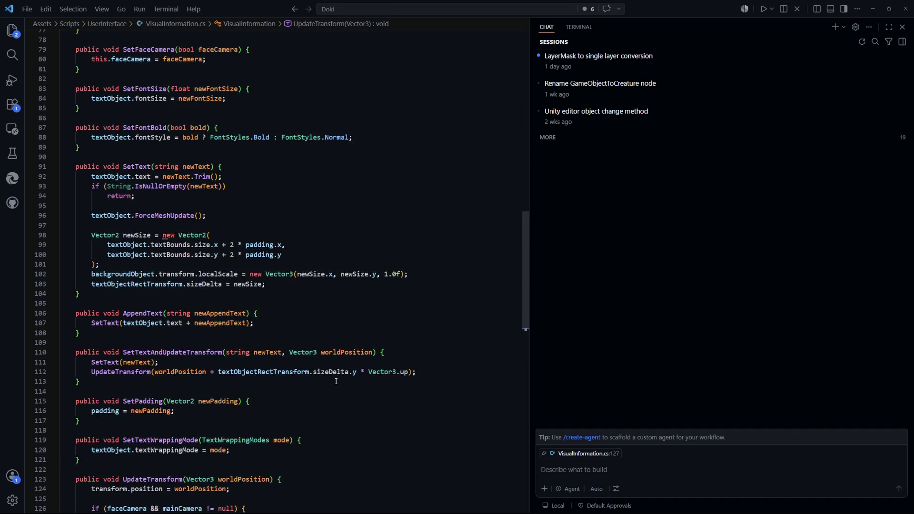
scroll(333, 379, up, 5)
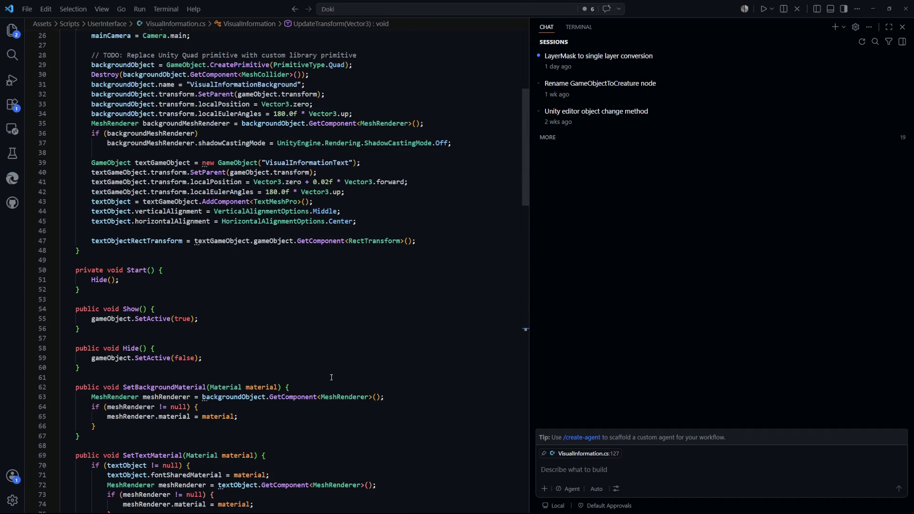
scroll(332, 377, up, 8)
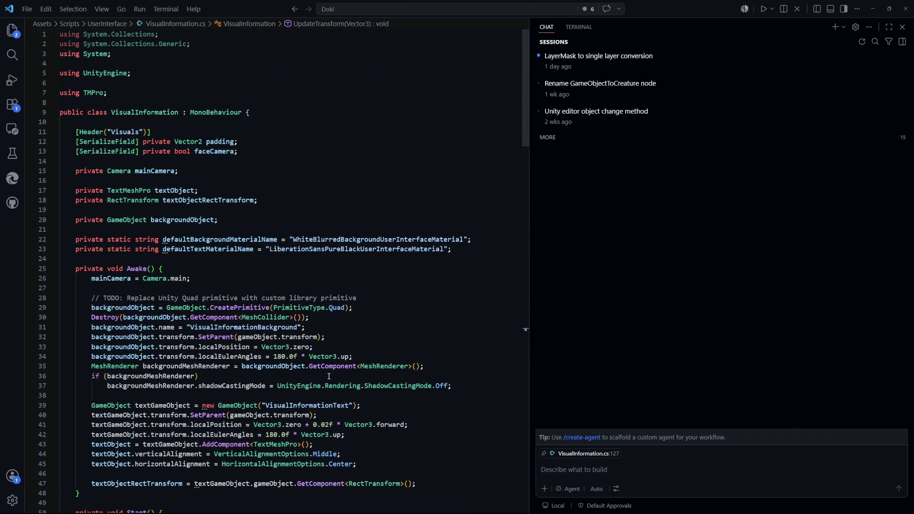
scroll(329, 376, down, 20)
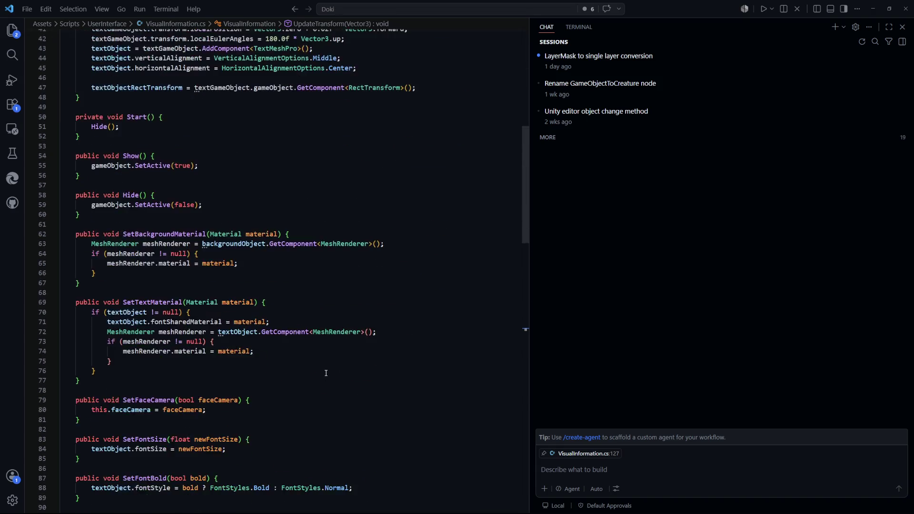
scroll(326, 372, down, 11)
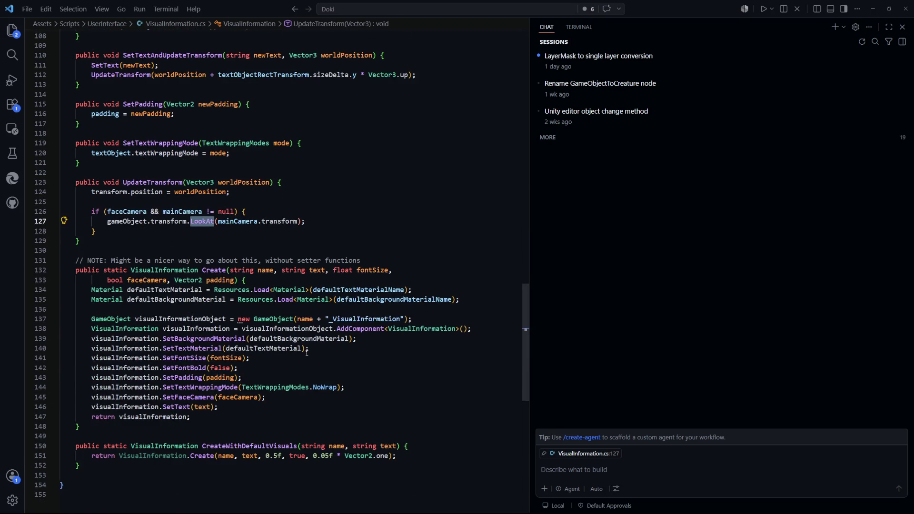
key(Down)
key(alt+Tab)
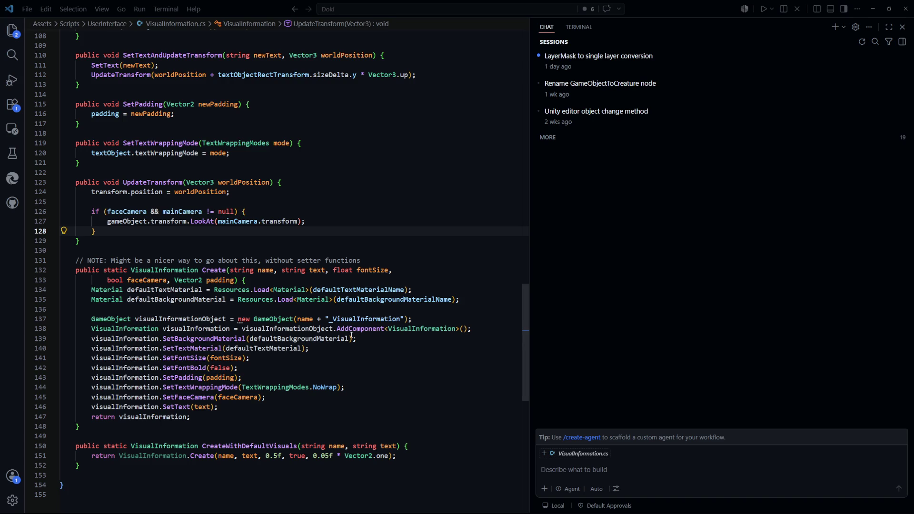
Step: Select PlayableActionInspectBubblePrefab, confirm its layer stays UI, and open General Information Bubble script options
click(589, 421)
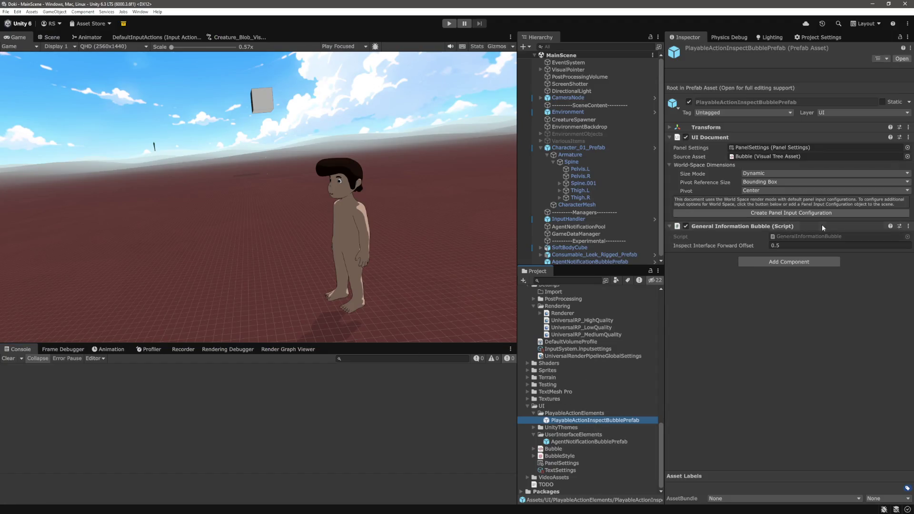
click(845, 114)
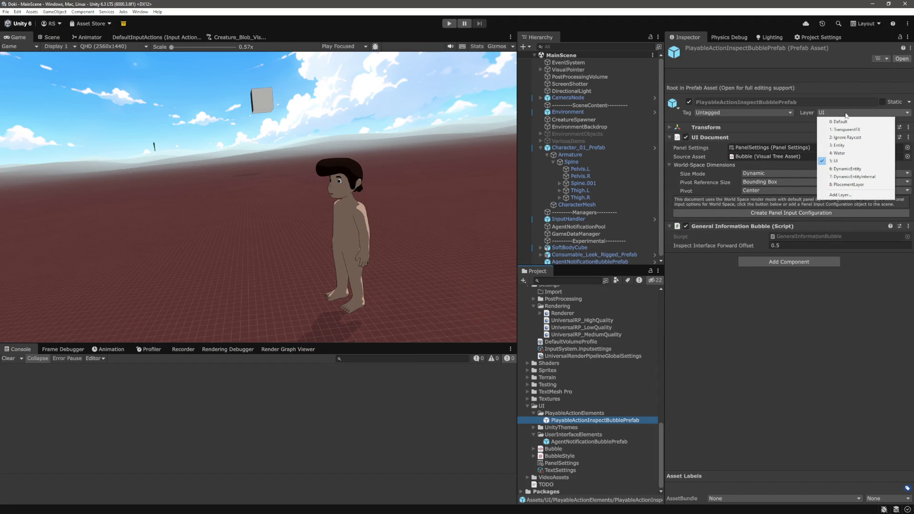
click(684, 243)
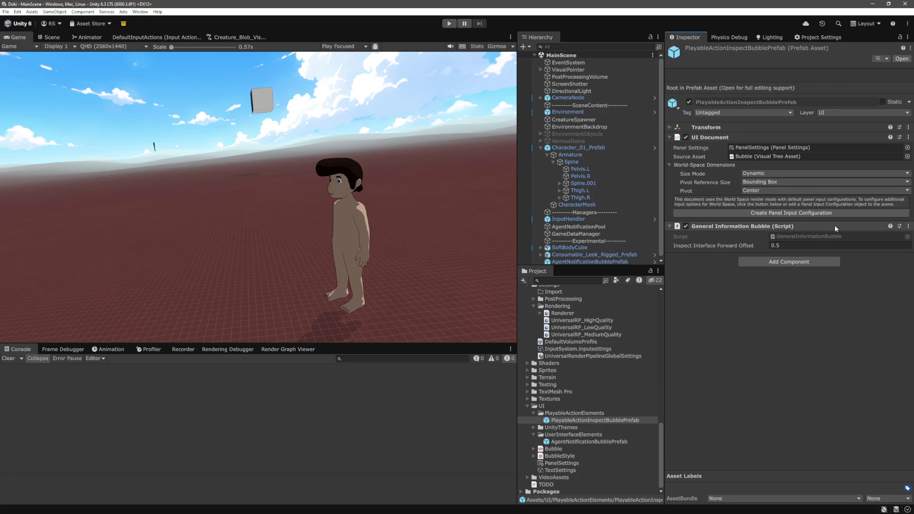
click(908, 227)
click(854, 313)
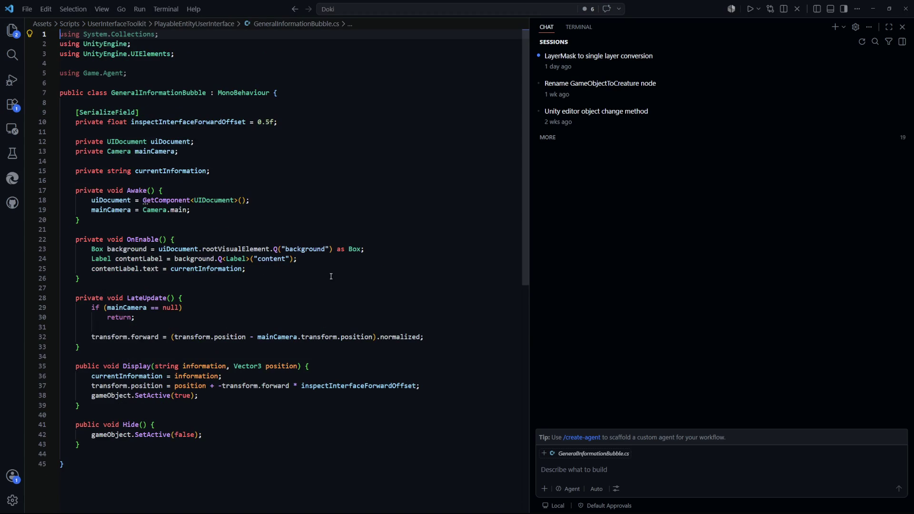
drag(246, 268, 90, 258)
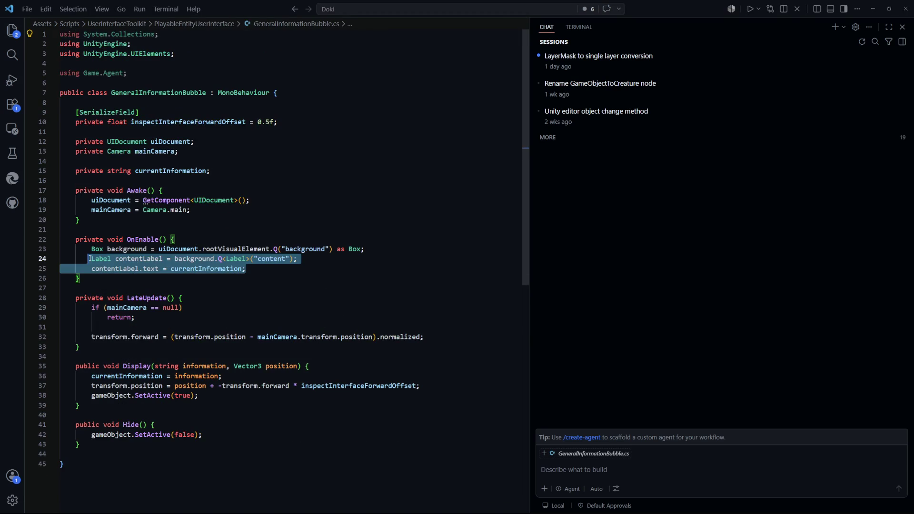
click(148, 276)
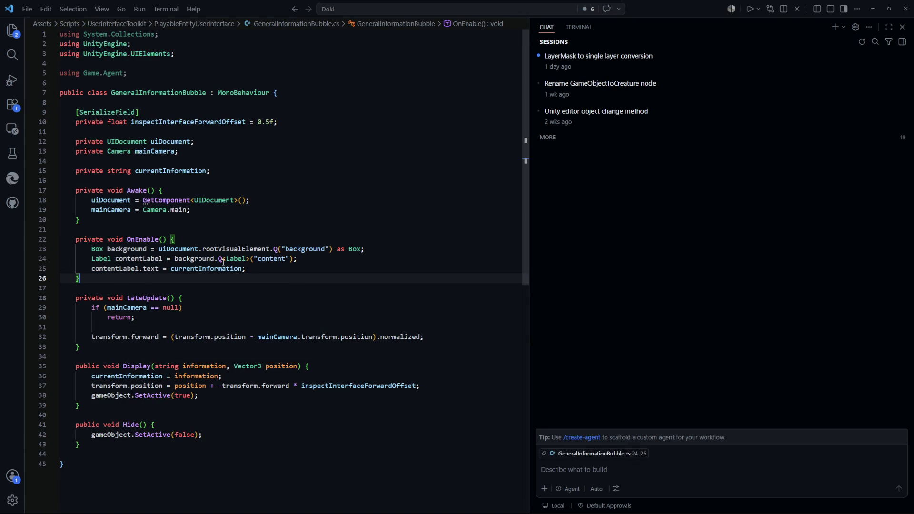
click(293, 271)
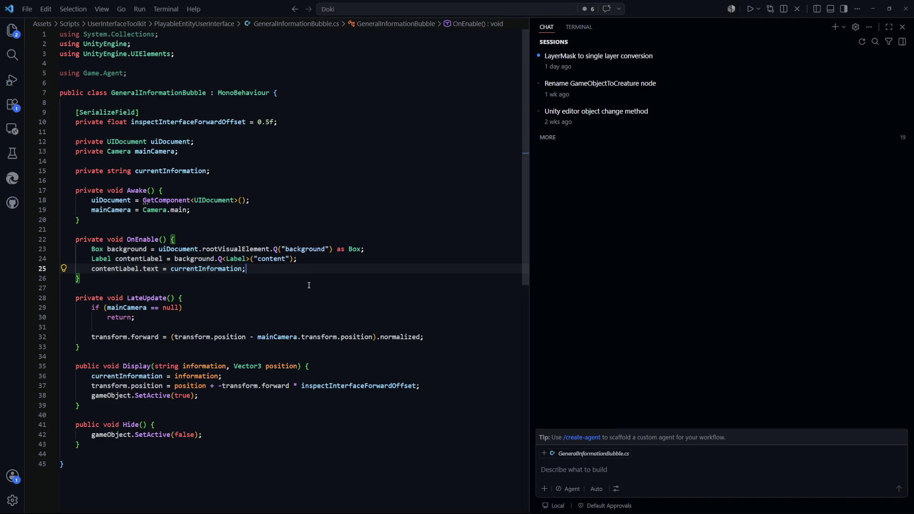
key(ctrl+p)
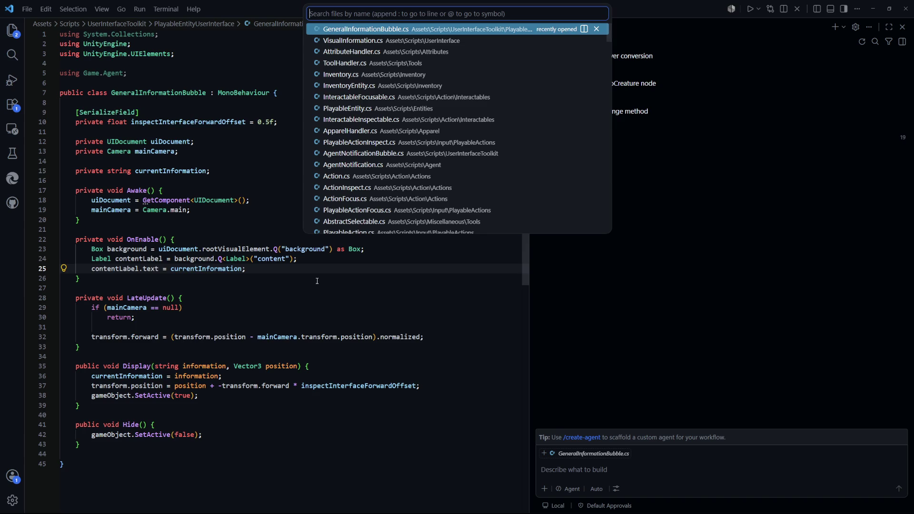
key(alt+Tab)
key(alt+Tab)
click(384, 284)
key(ctrl+p)
text(bubble)
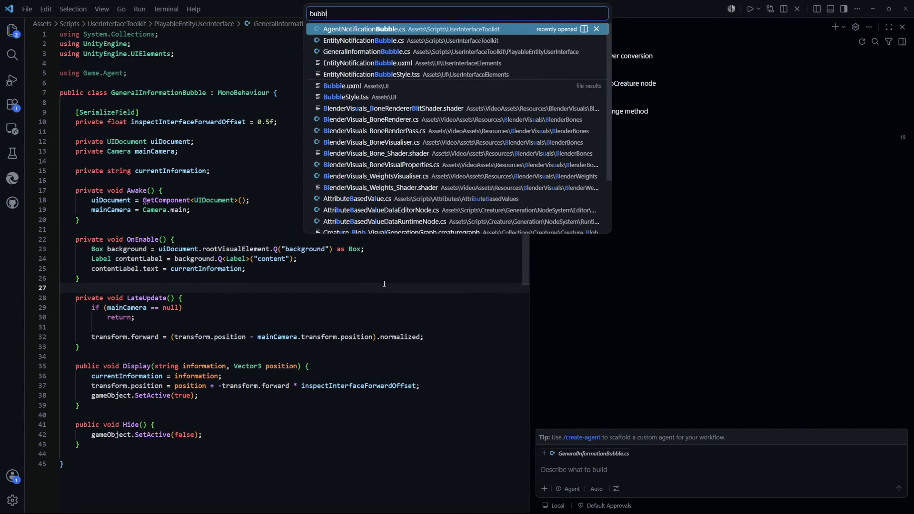
key(Down)
key(Down)
key(Down)
key(Down)
key(Up)
key(Return)
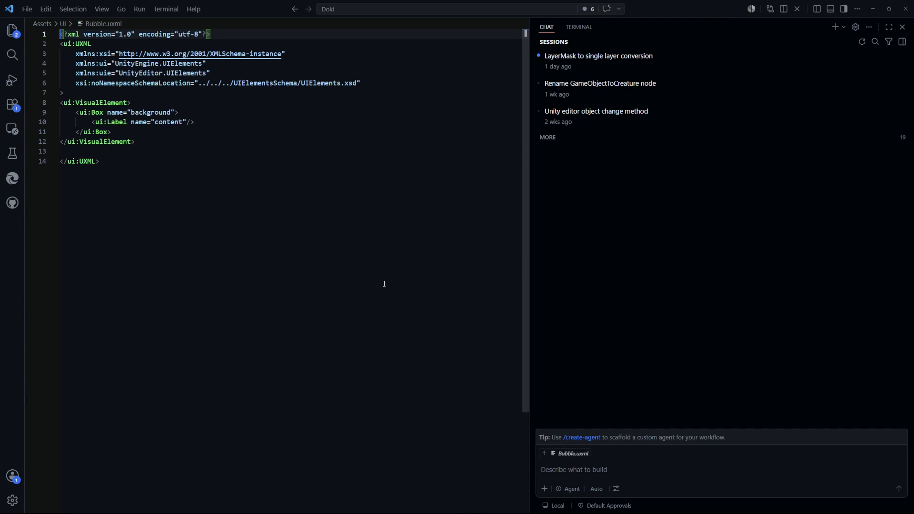
key(ctrl+p)
text(bubble)
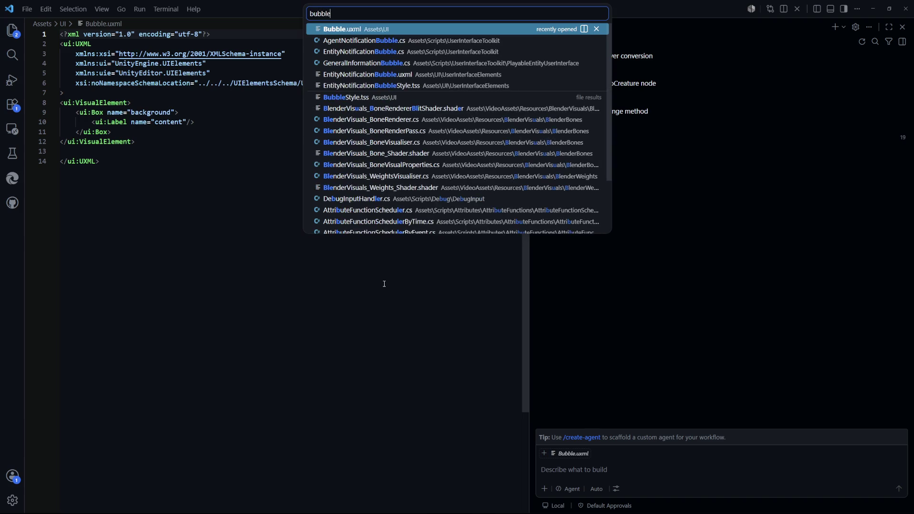
key(Down)
key(Down)
key(Down)
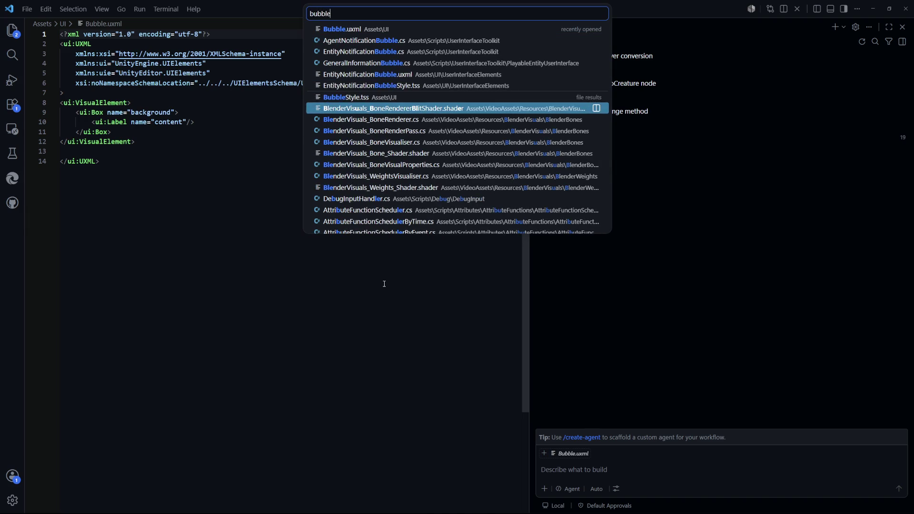
key(Up)
key(Return)
click(326, 269)
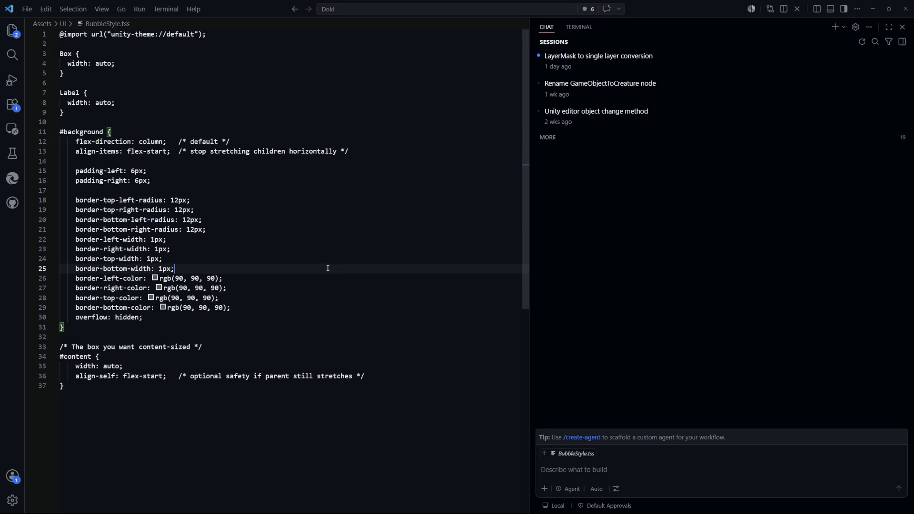
key(ctrl+Tab)
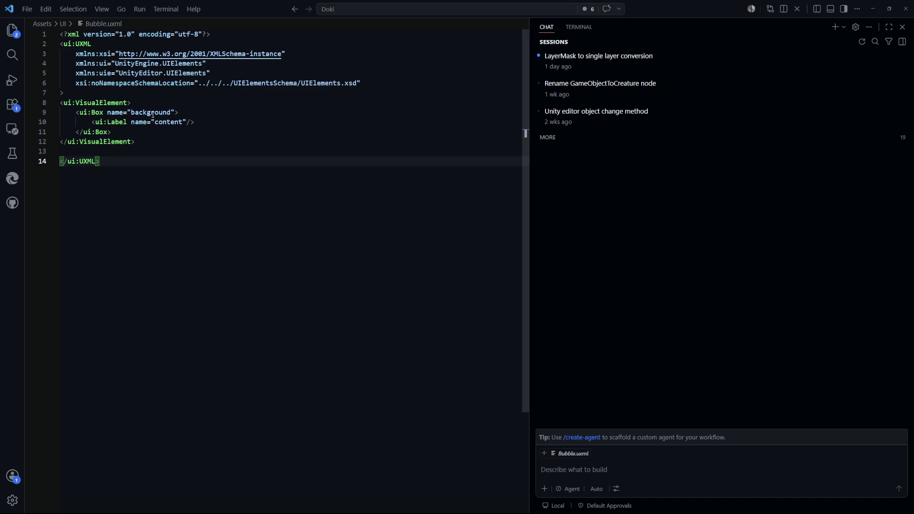
key(alt+Tab)
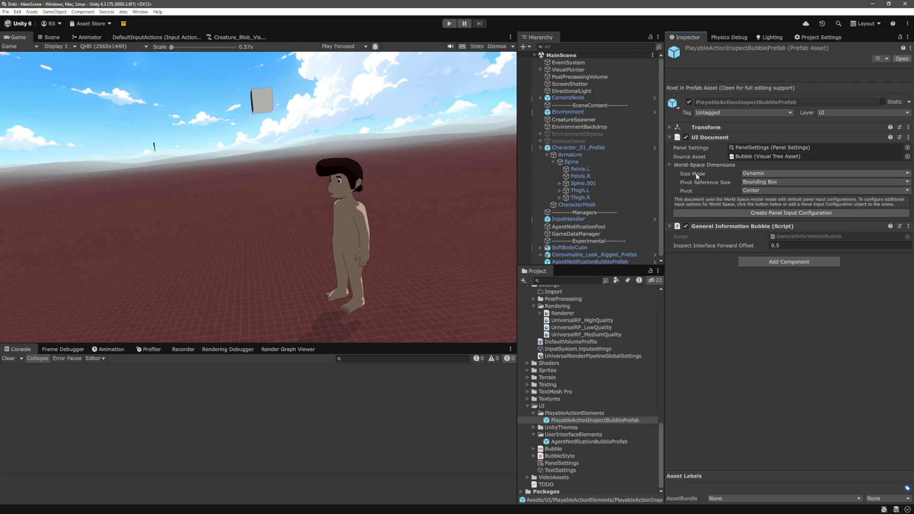
click(765, 190)
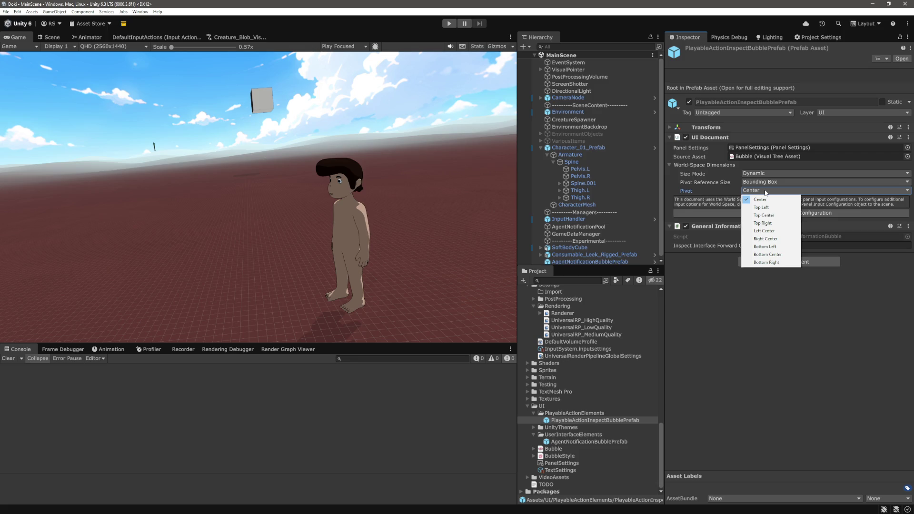
click(714, 276)
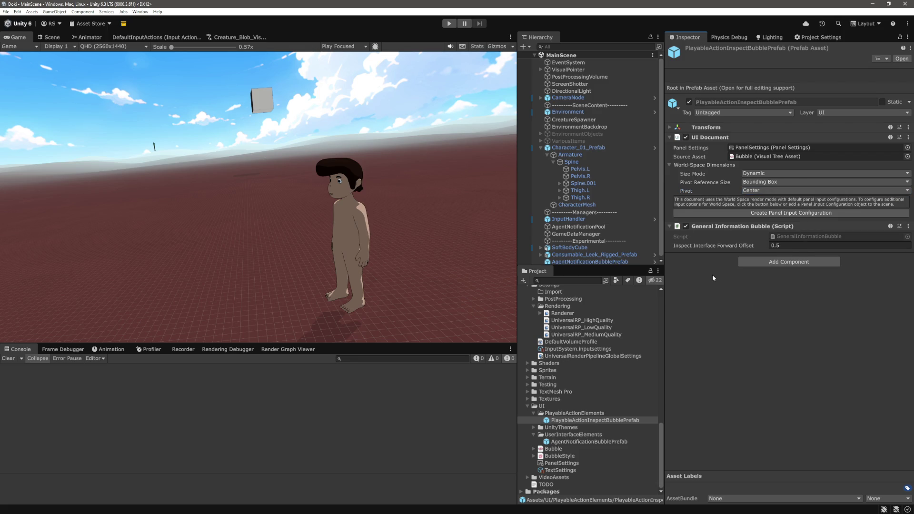
click(760, 174)
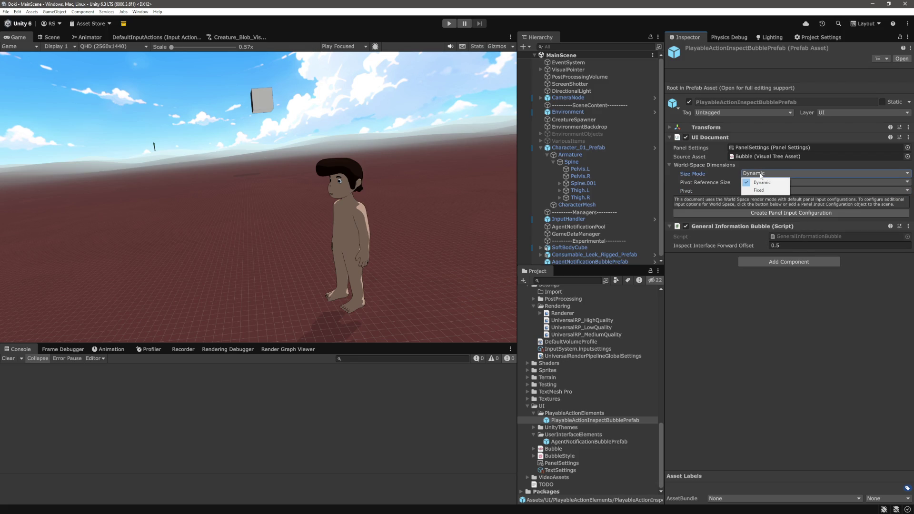
click(759, 190)
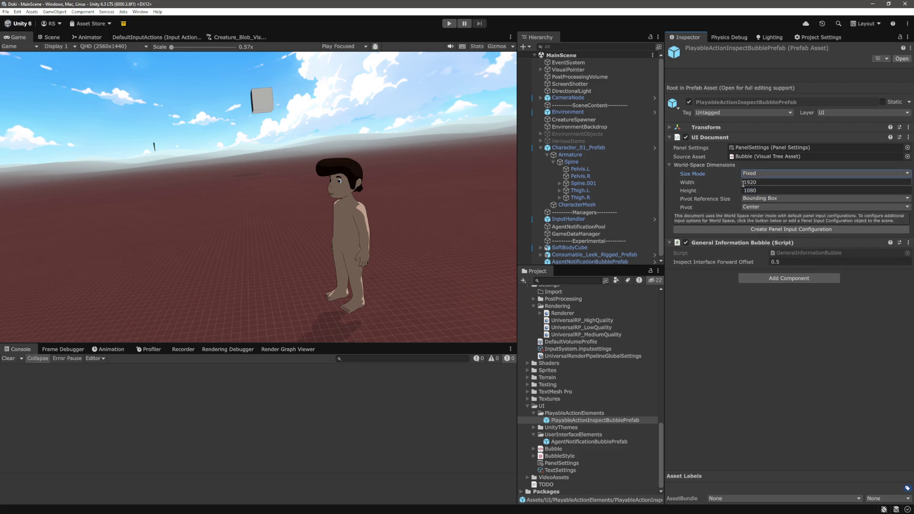
click(761, 173)
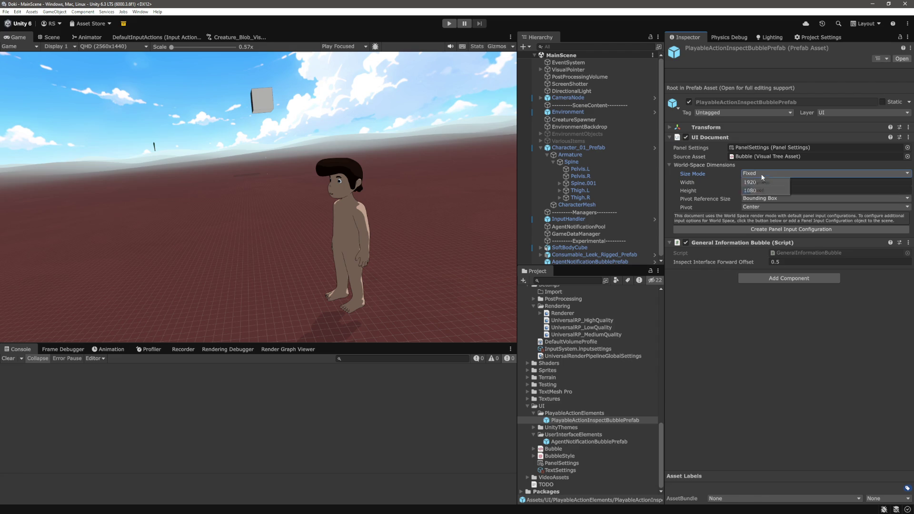
click(761, 182)
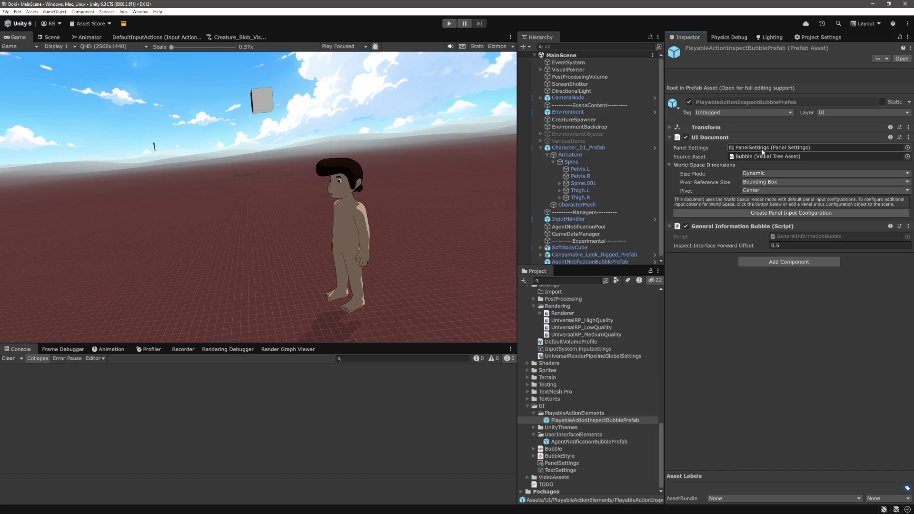
Step: Inspect PanelSettings, leaving Collider Update Mode on Match 3-D bounding box and Active Filters on Everything
click(575, 465)
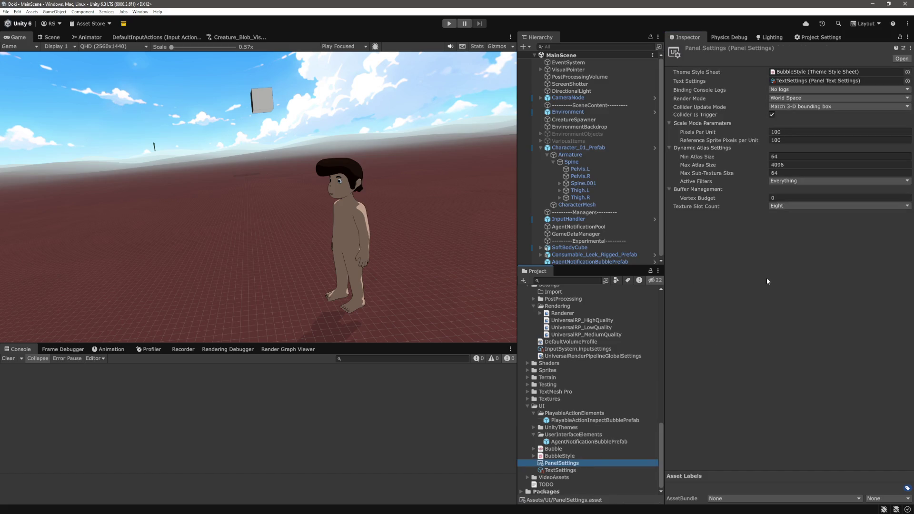
click(794, 108)
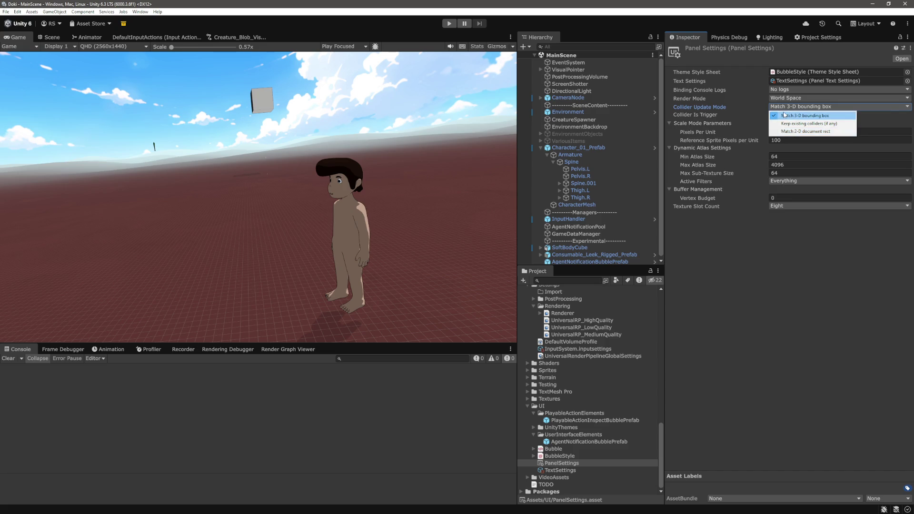
click(778, 262)
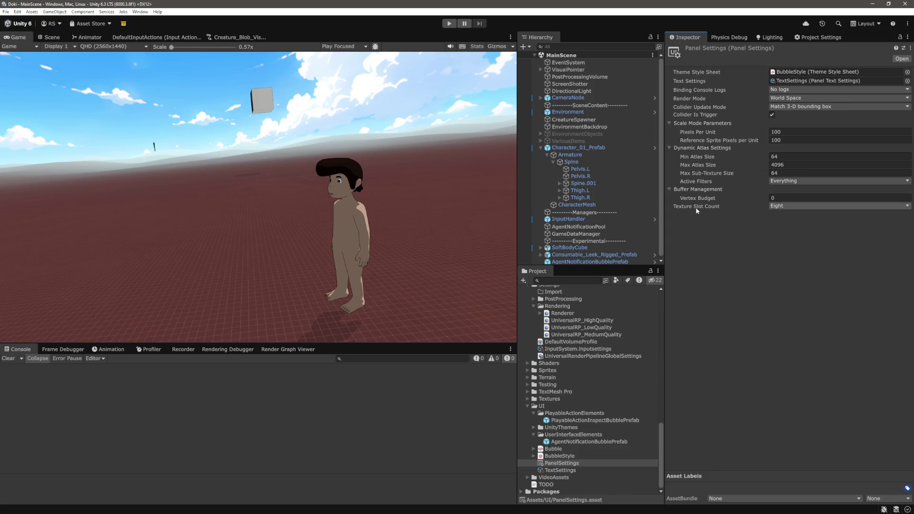
mouse_move(696, 211)
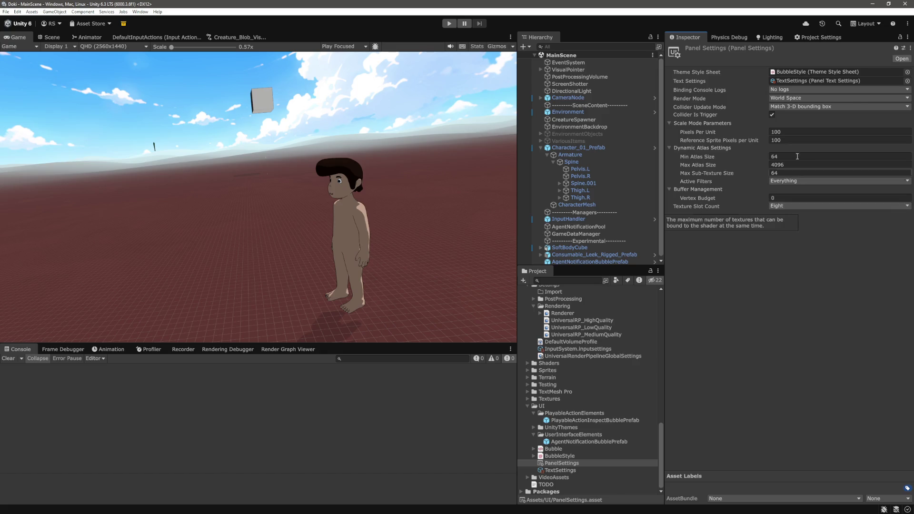
click(788, 181)
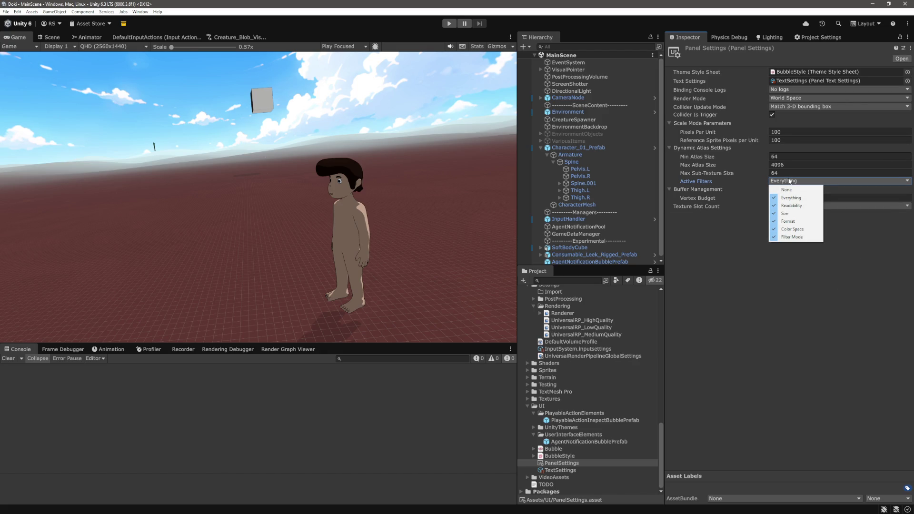
click(755, 279)
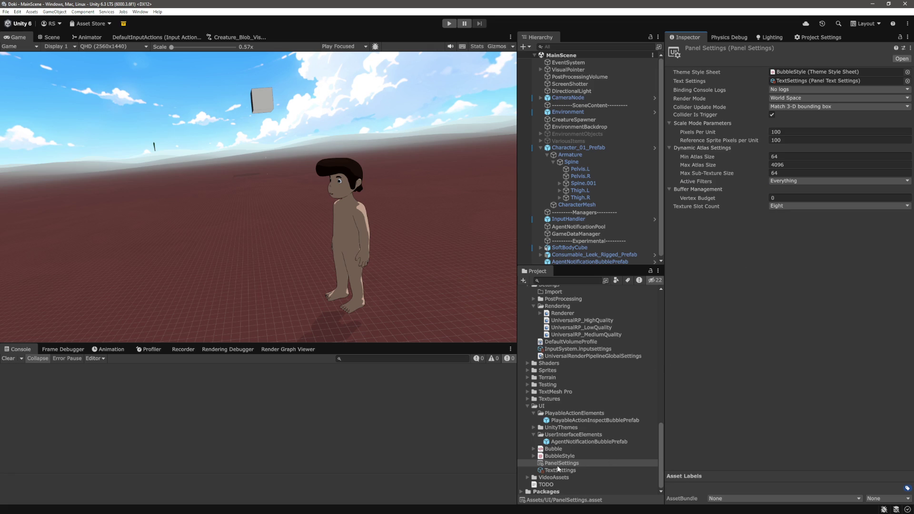
click(574, 464)
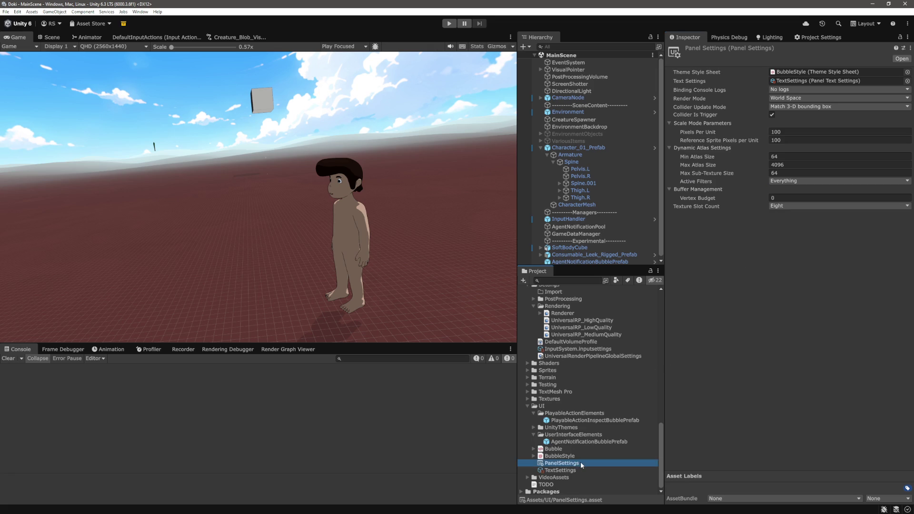
Step: Rename PanelSettings to PanelSettingsWS and duplicate it as PanelSettingsSS
click(582, 465)
click(588, 463)
text(WS)
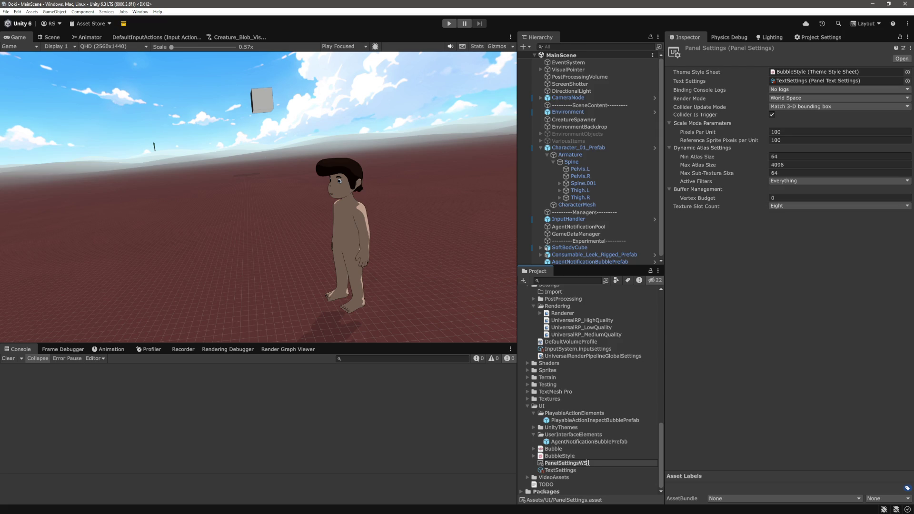
key(Return)
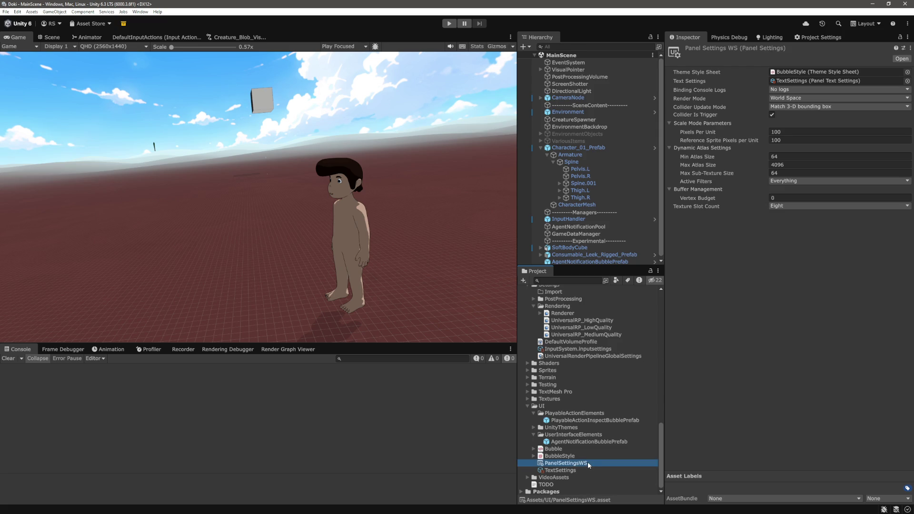
key(ctrl+d)
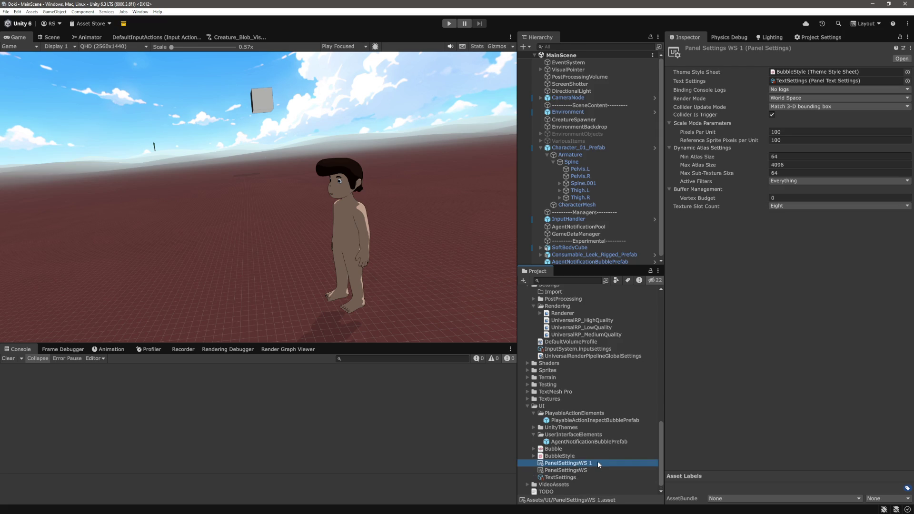
key(F2)
key(End)
key(BackSpace)
key(BackSpace)
key(BackSpace)
text(SS)
key(Return)
Step: Set PanelSettingsSS to Screen Space Overlay, assign it to the bubble prefab's UI Document, then play
click(809, 97)
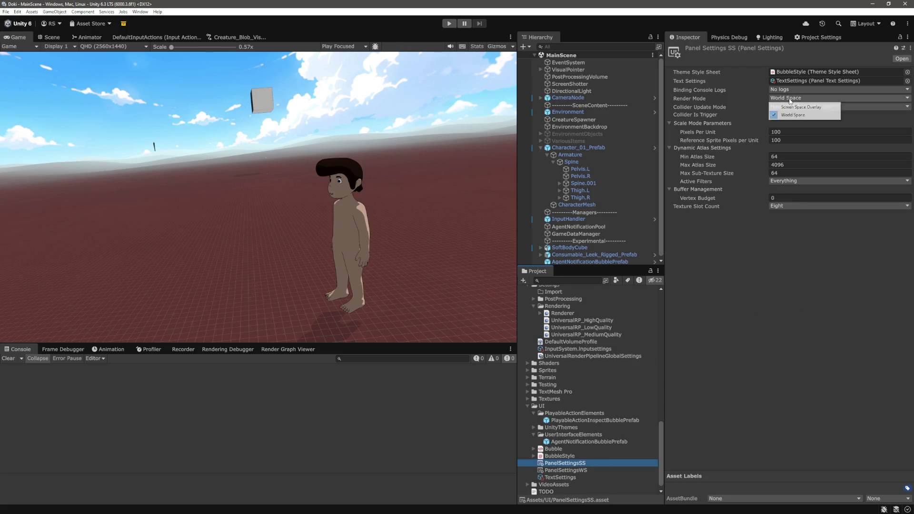
click(799, 113)
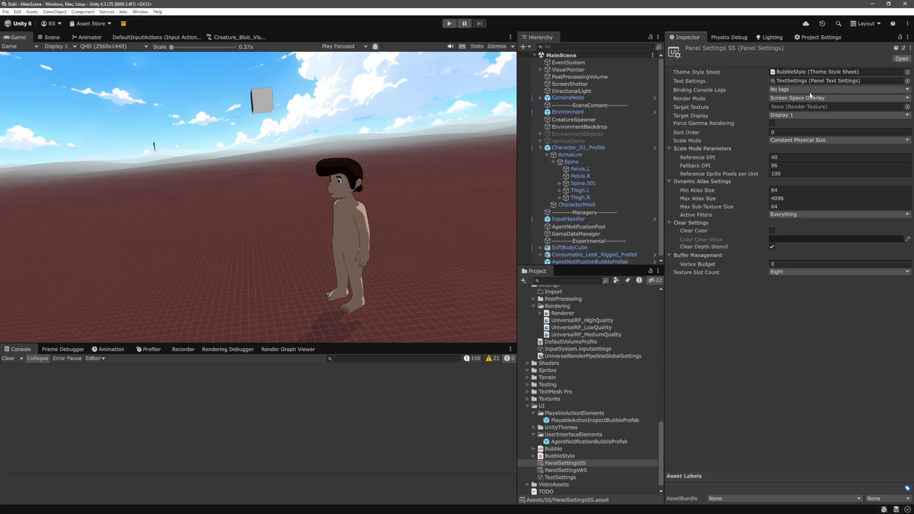
mouse_move(602, 418)
mouse_down()
mouse_move(597, 477)
mouse_move(577, 463)
mouse_move(821, 339)
mouse_move(795, 225)
mouse_move(828, 180)
mouse_move(788, 151)
mouse_up()
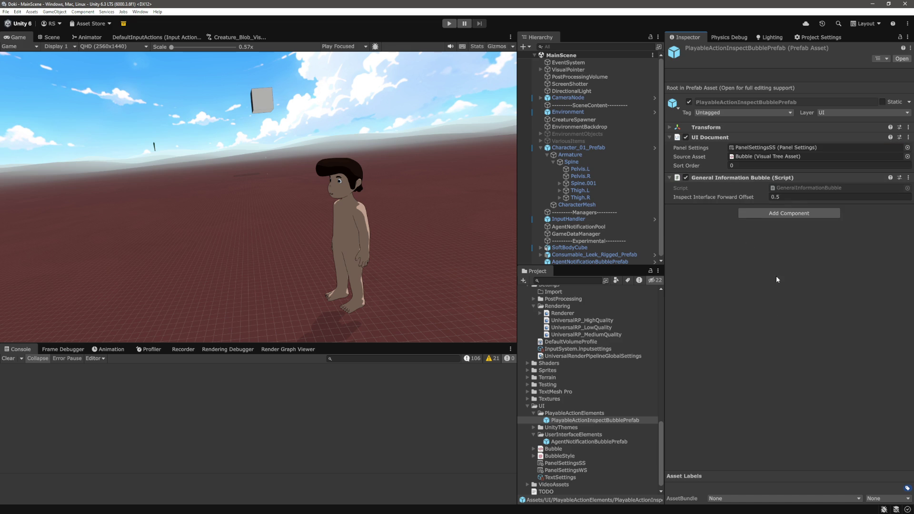
key(ctrl+z)
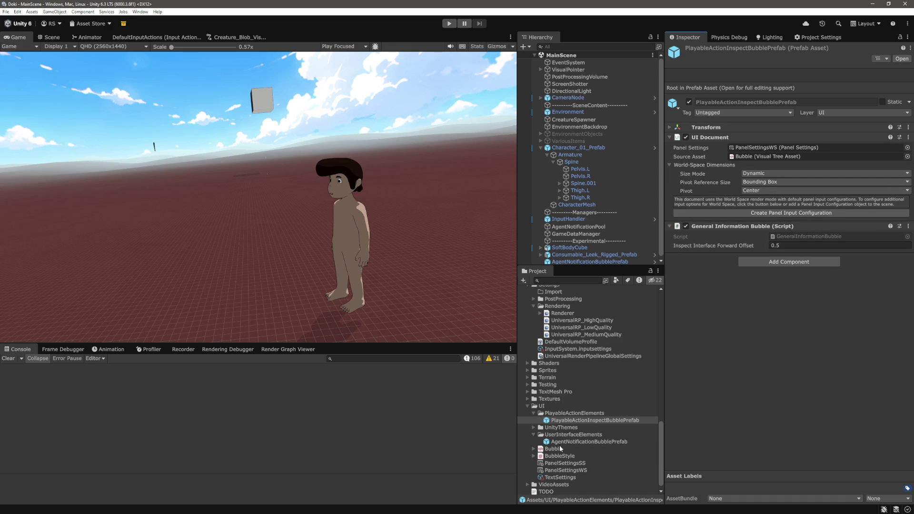
mouse_move(564, 470)
mouse_down()
mouse_move(602, 464)
mouse_move(763, 195)
mouse_move(766, 150)
mouse_up()
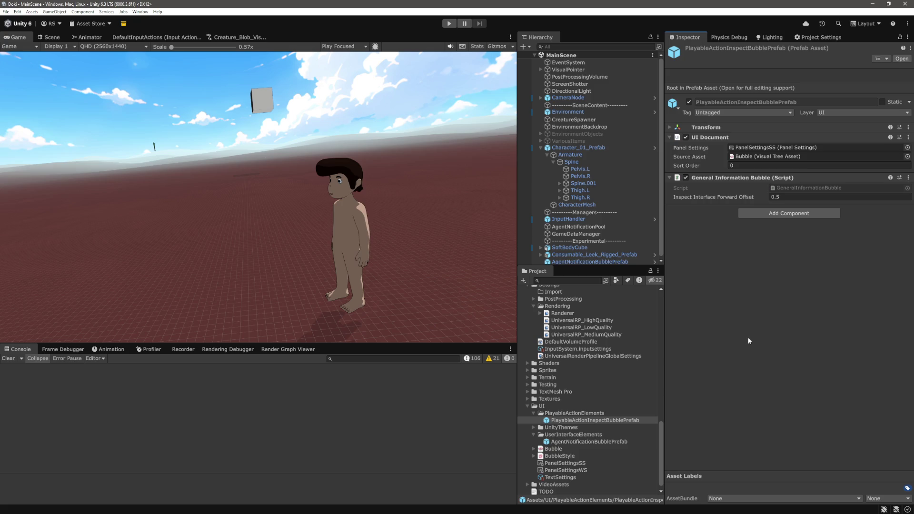
click(447, 24)
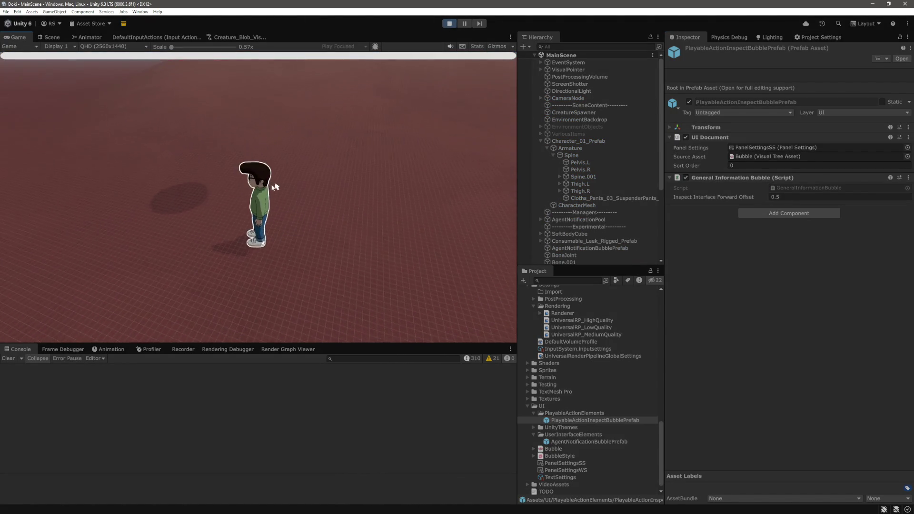
Step: Toggle the character's and the blob's info panels in play mode with the R and I keys
key(r)
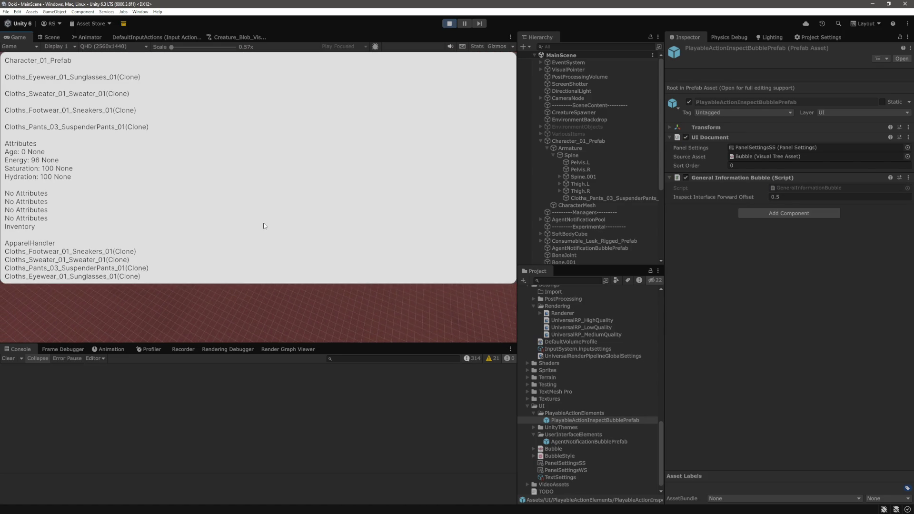
key(i)
key(i)
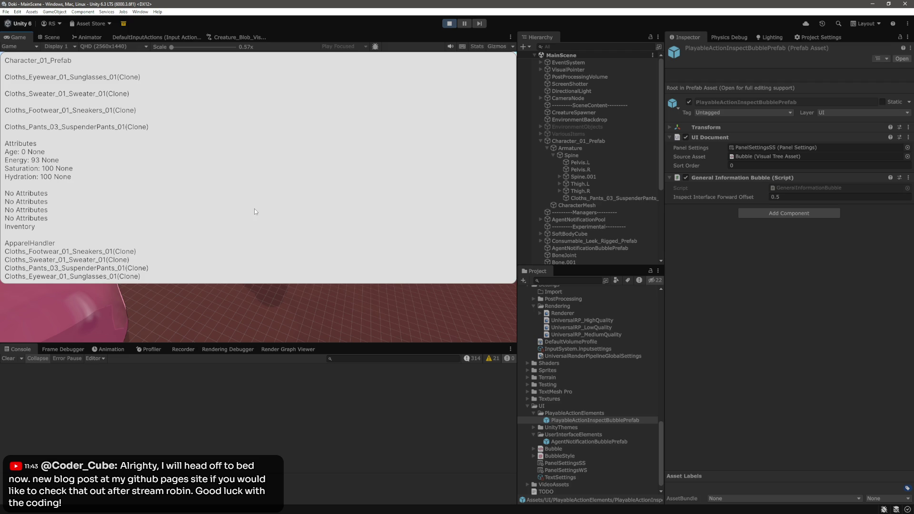
key(r)
key(r)
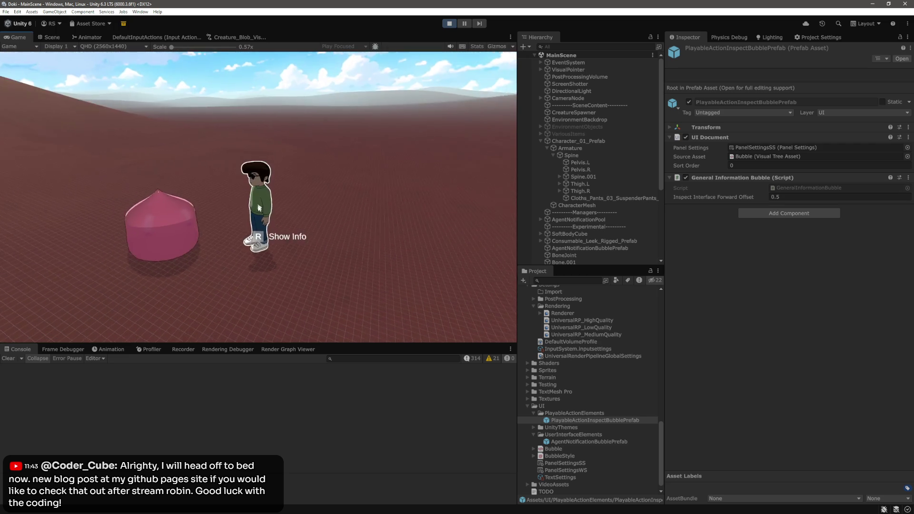
key(r)
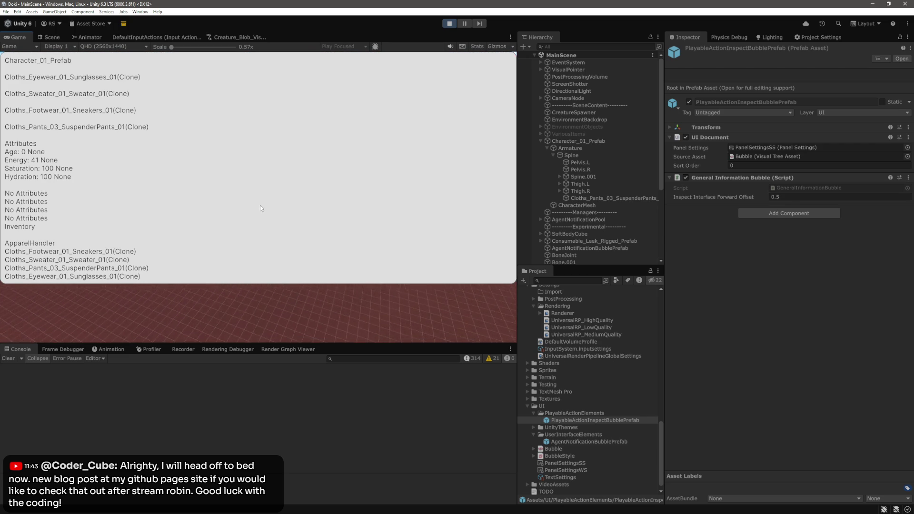
Step: Close the character's info panel and open the blob's info panel with R
key(r)
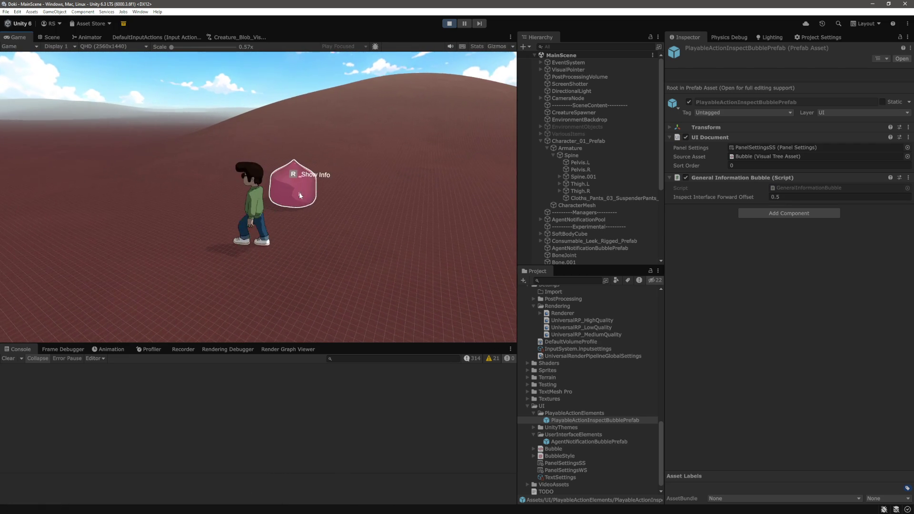
key(r)
key(r)
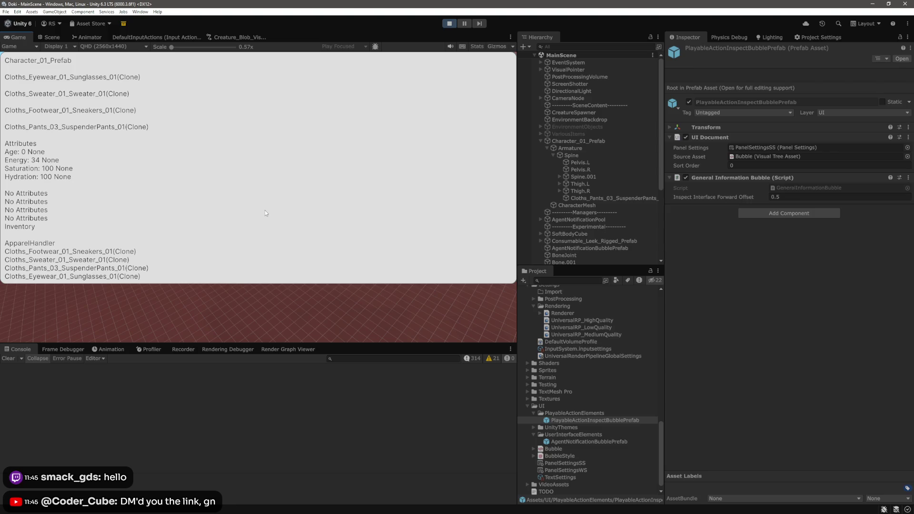
Step: Walk the character to the blob, show its info panel with R, then close it
click(265, 211)
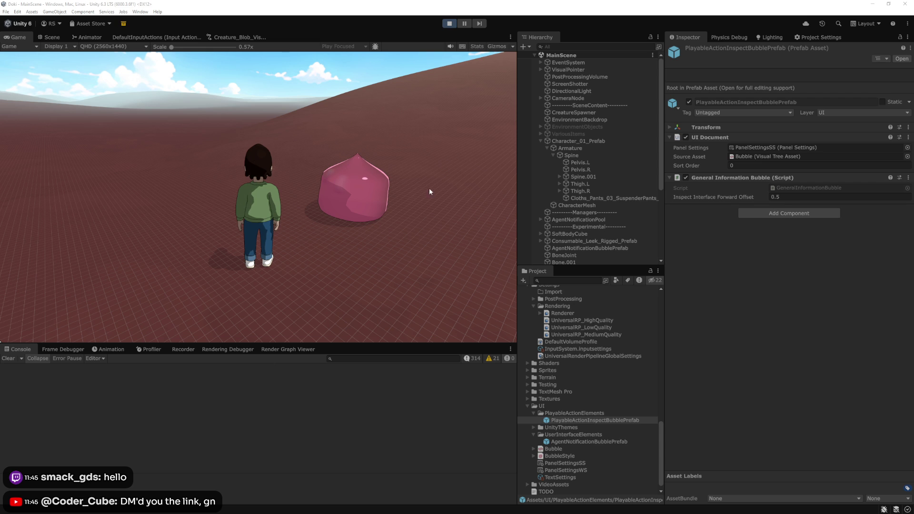
click(364, 204)
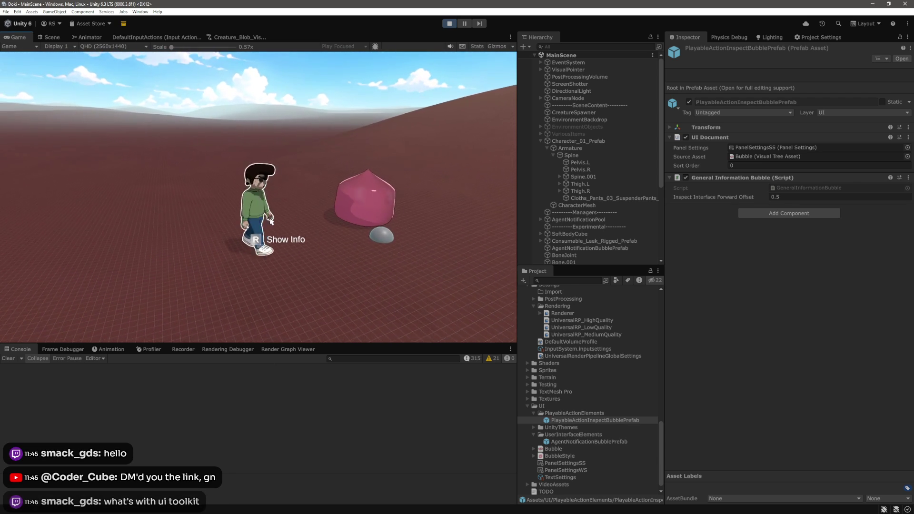
key(r)
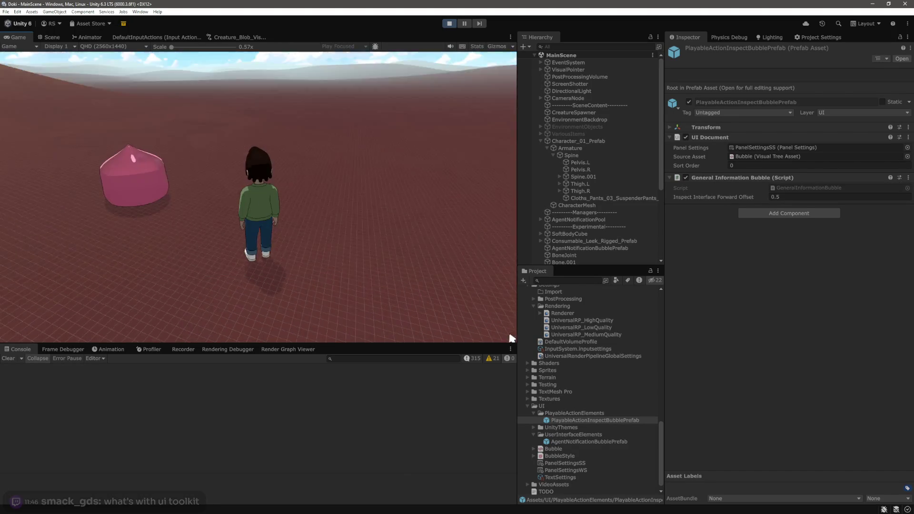
click(367, 199)
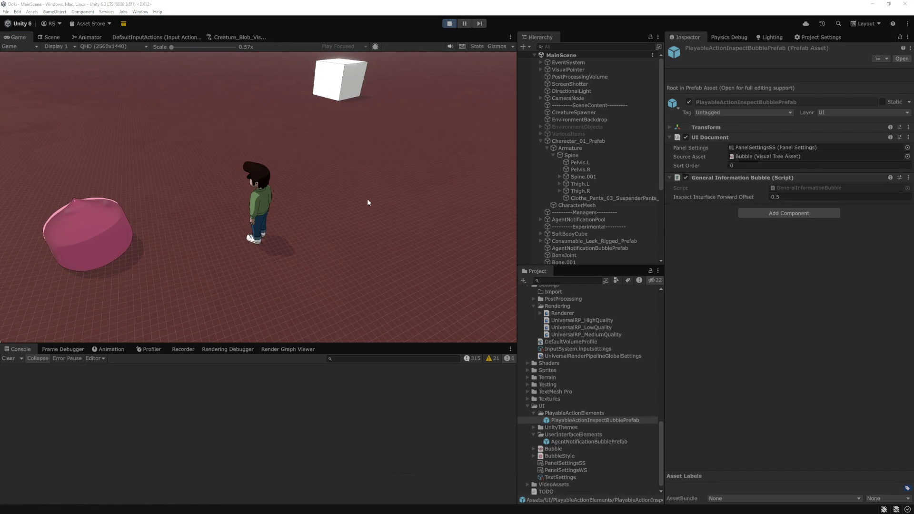
key(alt+Tab)
Step: Open PlayableActionInspect.cs from the recent files list and look over it
key(ctrl+p)
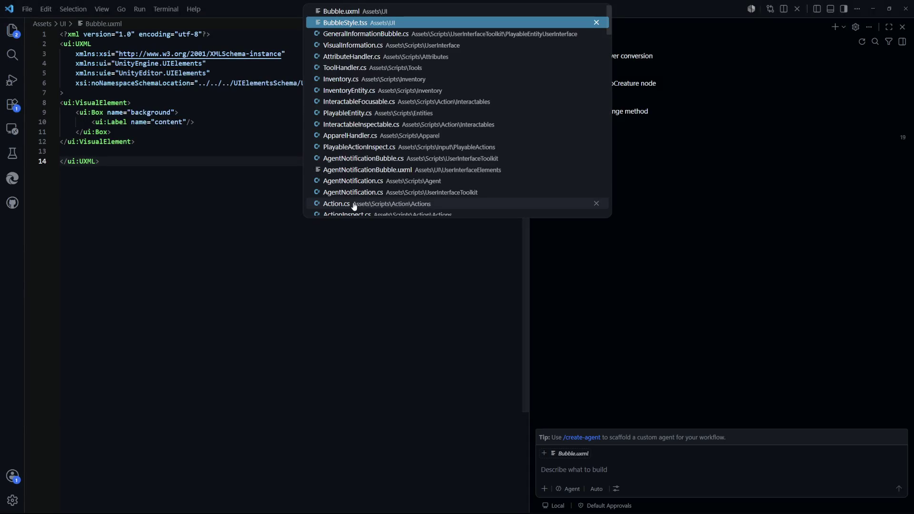
key(Down)
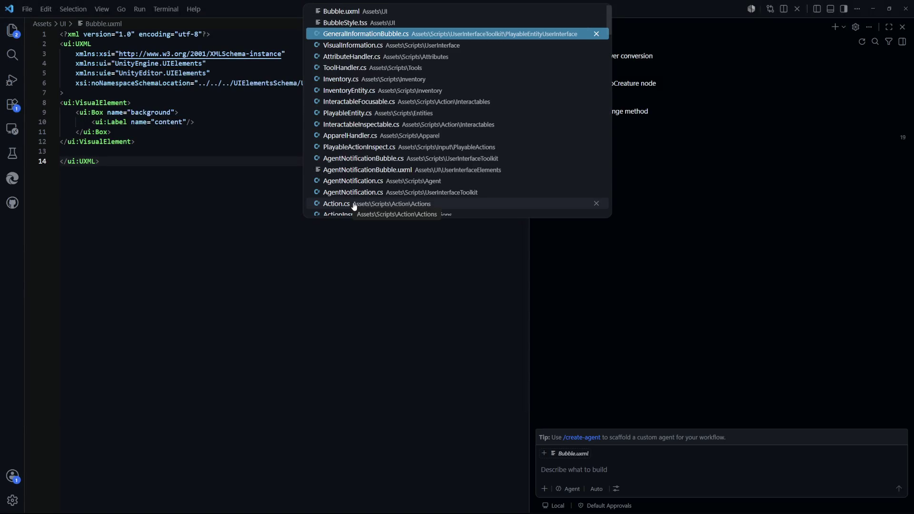
key(Down)
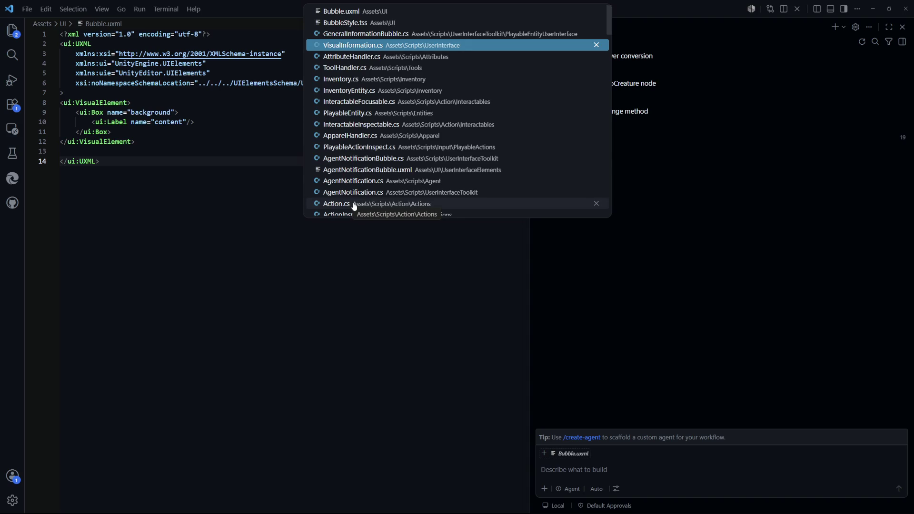
key(Down)
key(Down)
key(Down)
key(Up)
key(Down)
key(Down)
key(Down)
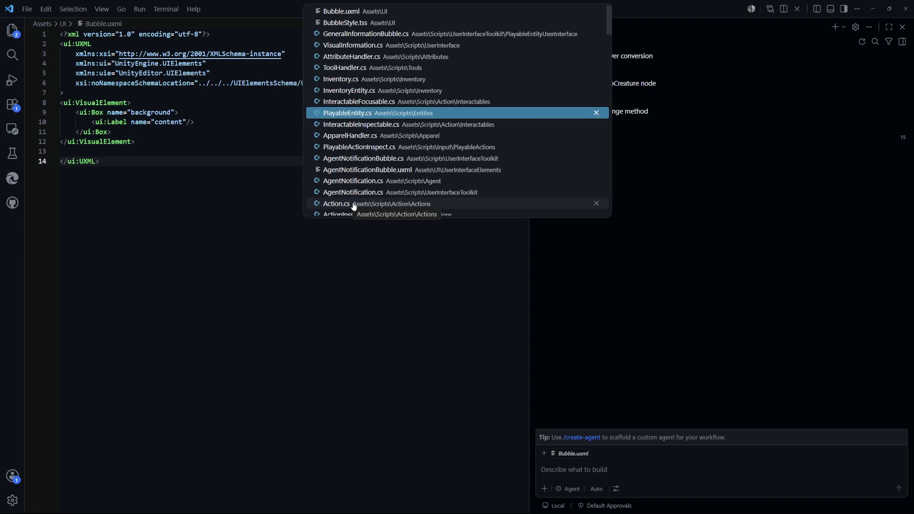
key(Return)
scroll(175, 279, down, 5)
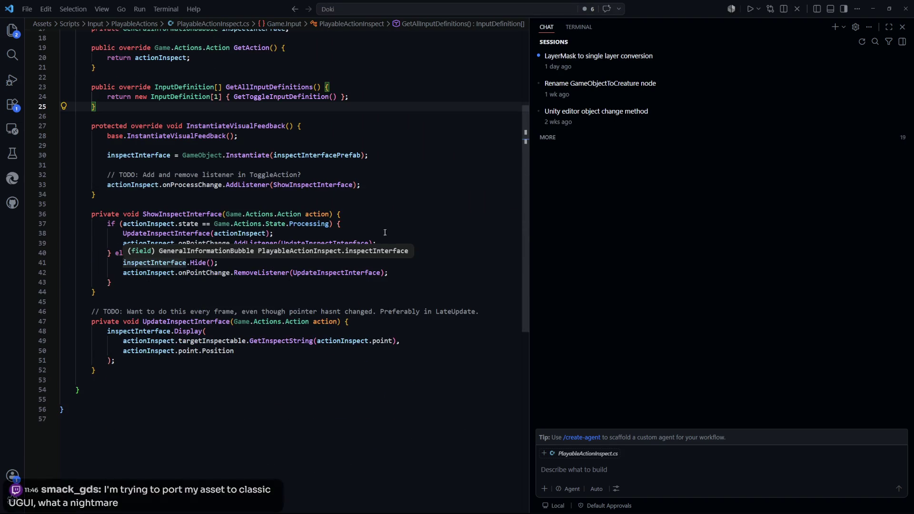
scroll(275, 228, up, 3)
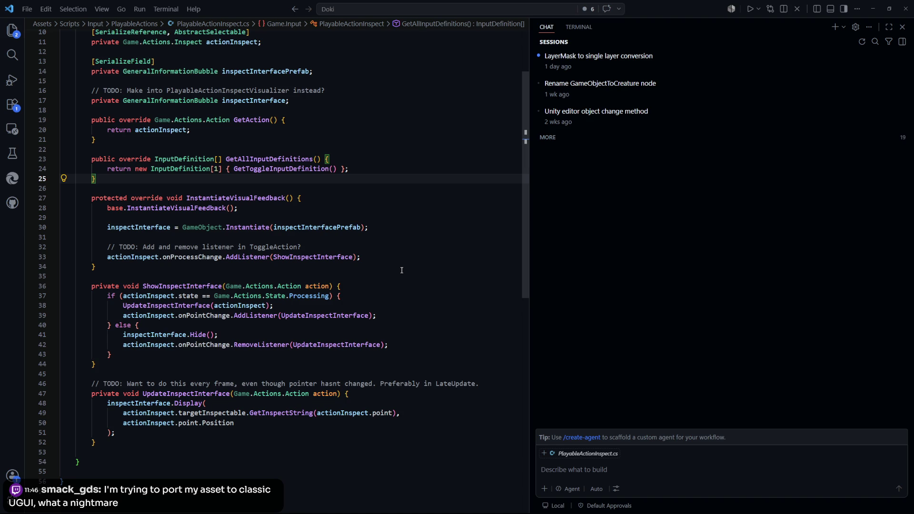
Step: Jump from the GetInspectString call on line 49 to its definition
click(364, 197)
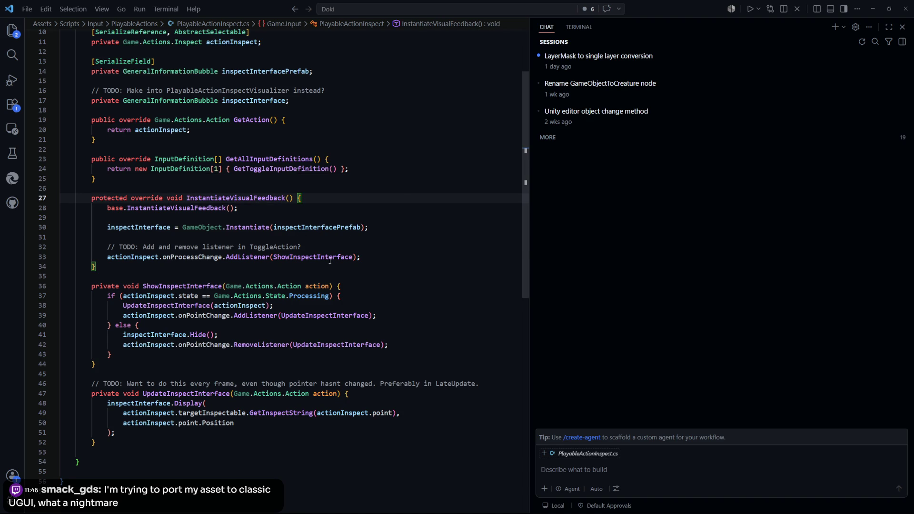
click(403, 276)
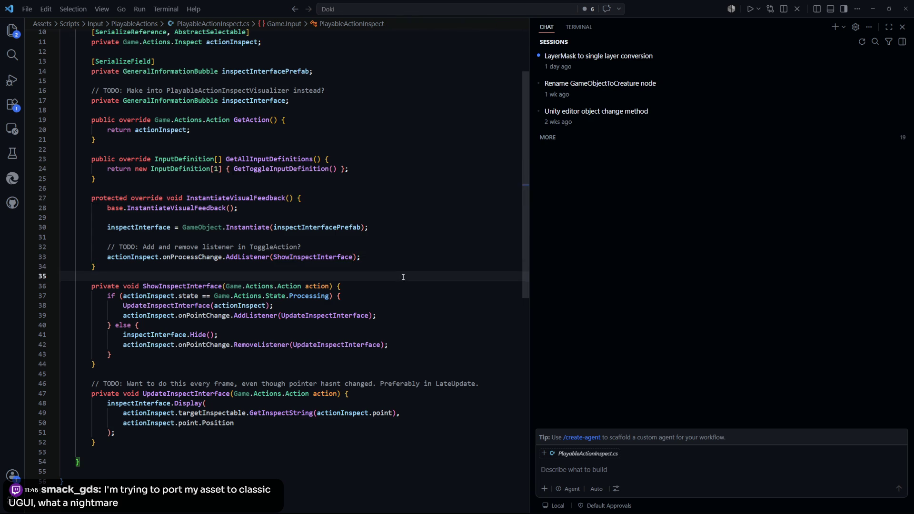
scroll(403, 276, down, 3)
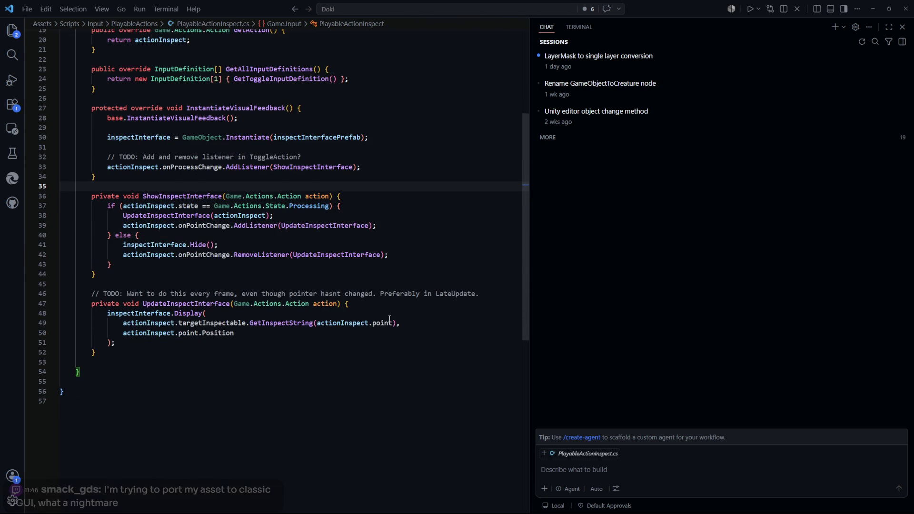
double_click(280, 324)
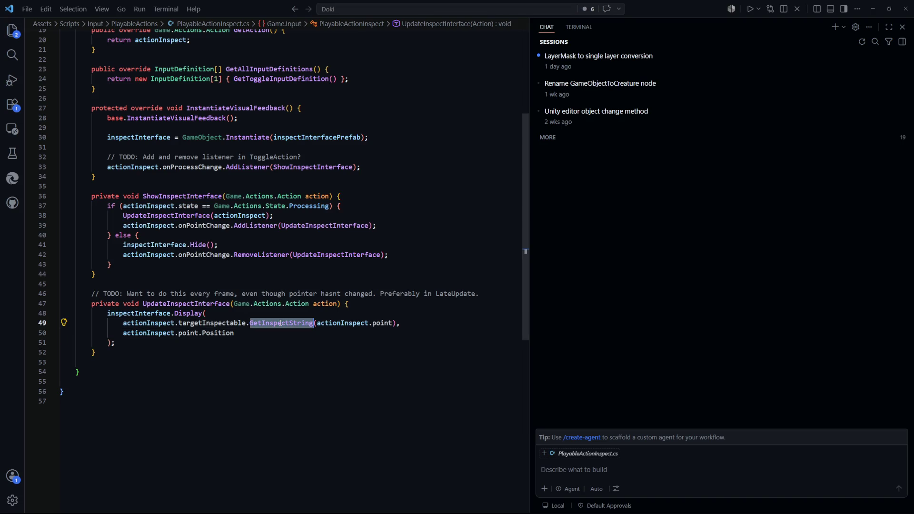
key(F12)
click(327, 258)
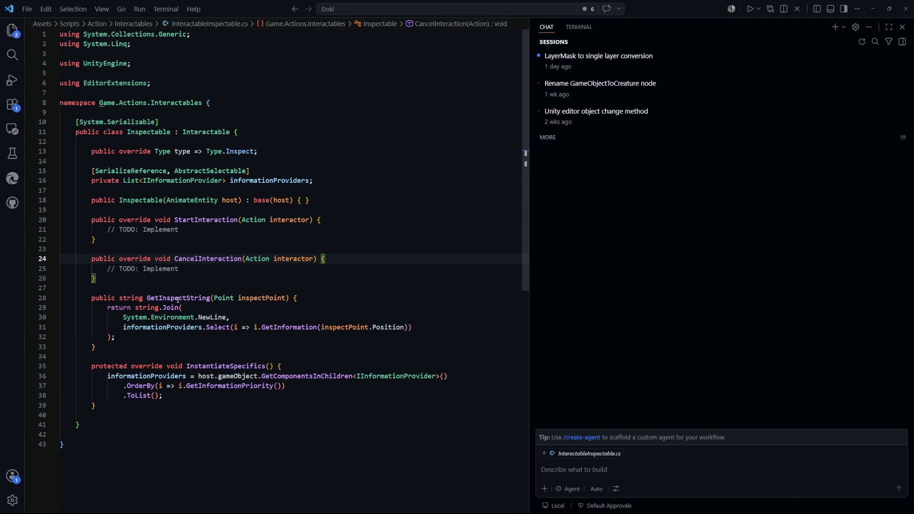
scroll(196, 327, down, 1)
scroll(194, 272, up, 1)
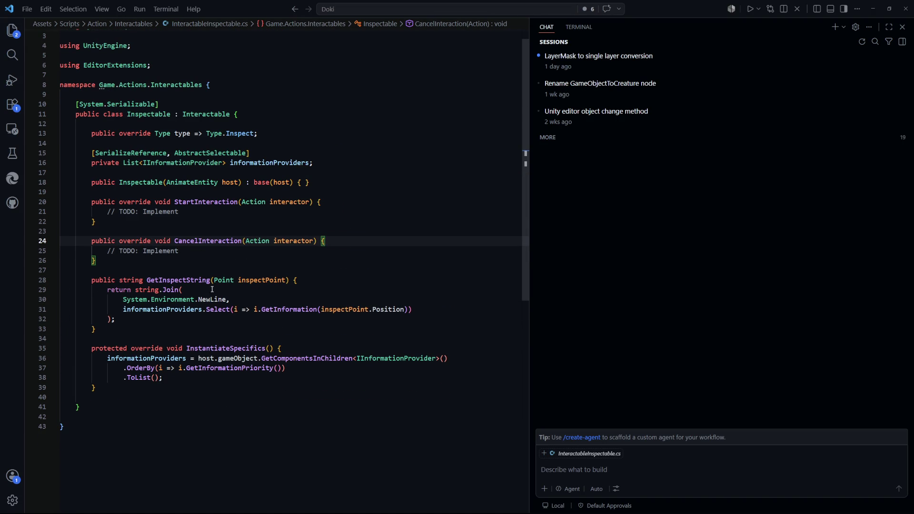
drag(413, 309, 190, 308)
click(190, 339)
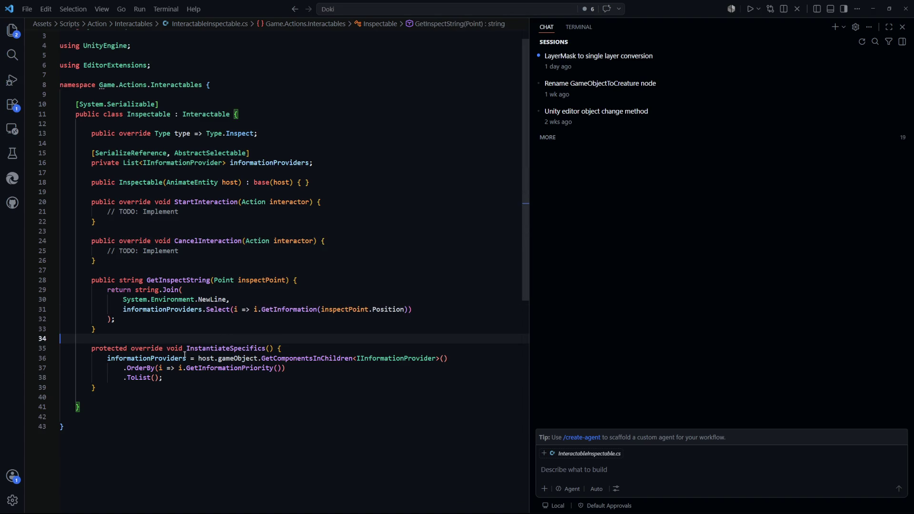
drag(95, 388, 108, 360)
click(109, 407)
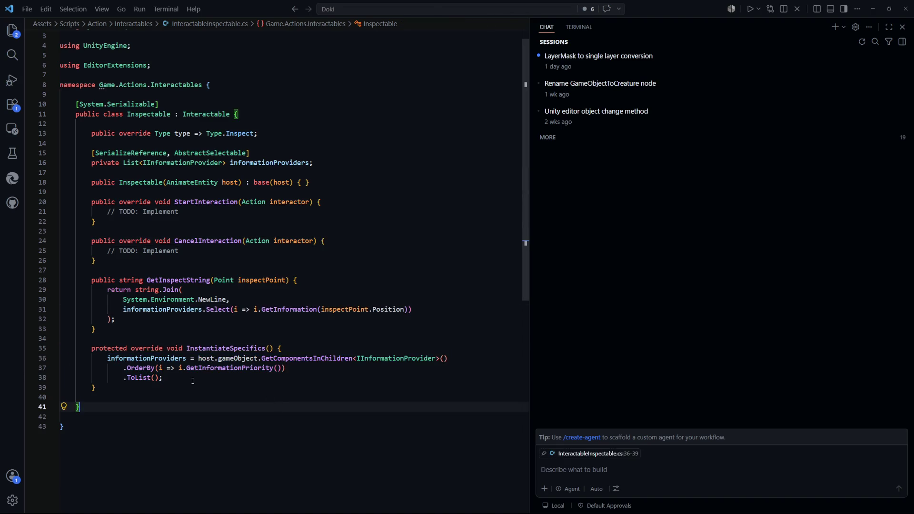
drag(163, 377, 108, 358)
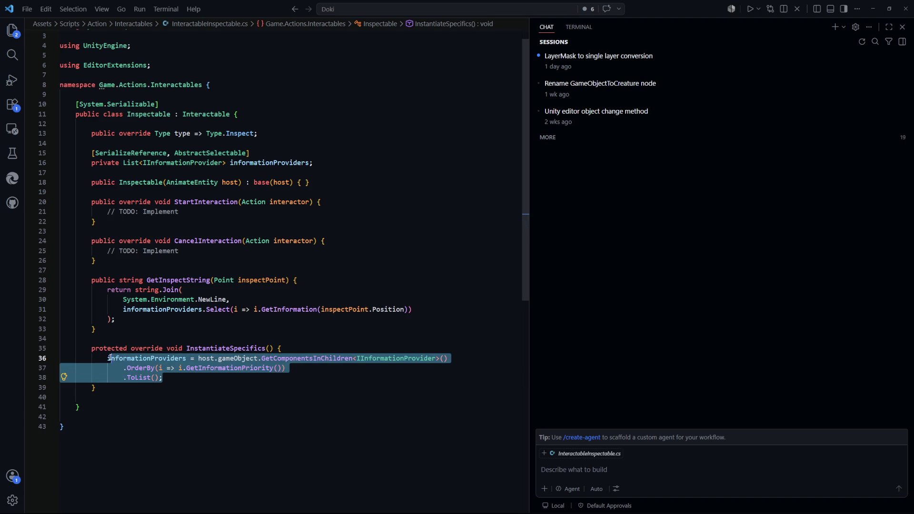
click(238, 388)
click(240, 380)
mouse_move(230, 370)
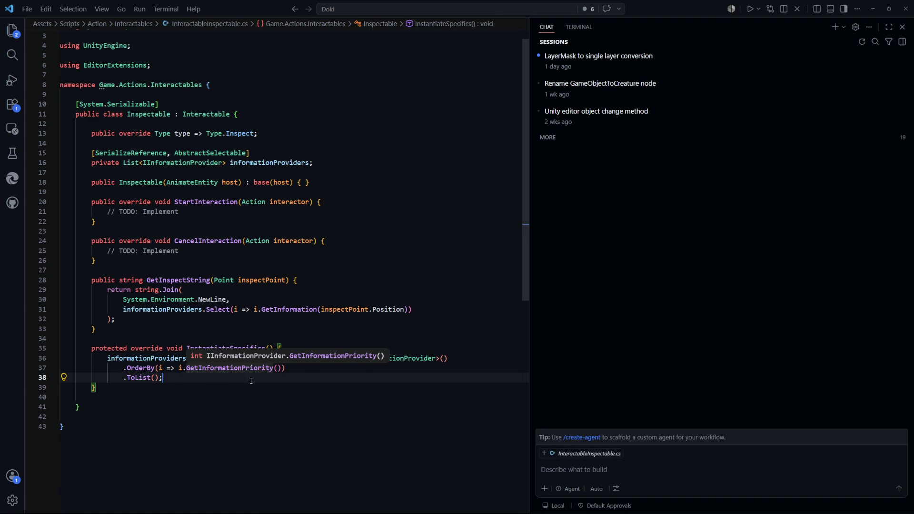
drag(160, 379, 61, 367)
click(182, 377)
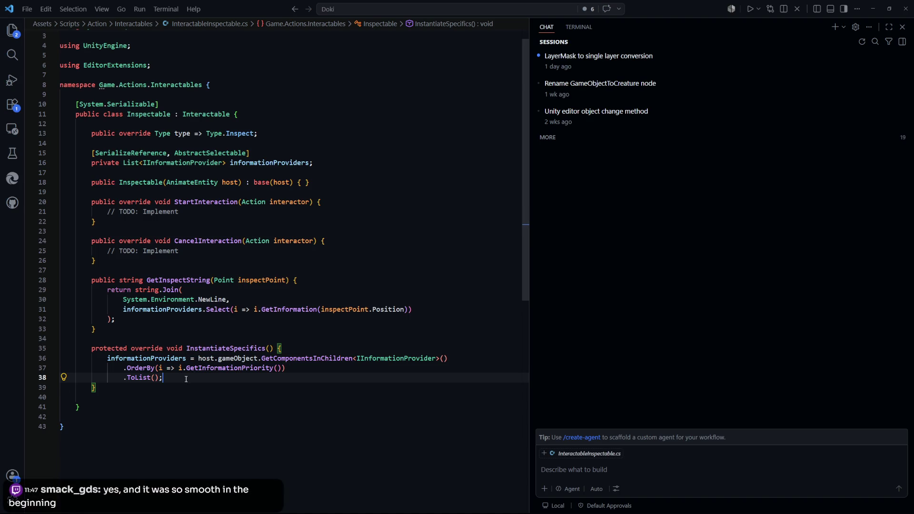
mouse_move(242, 371)
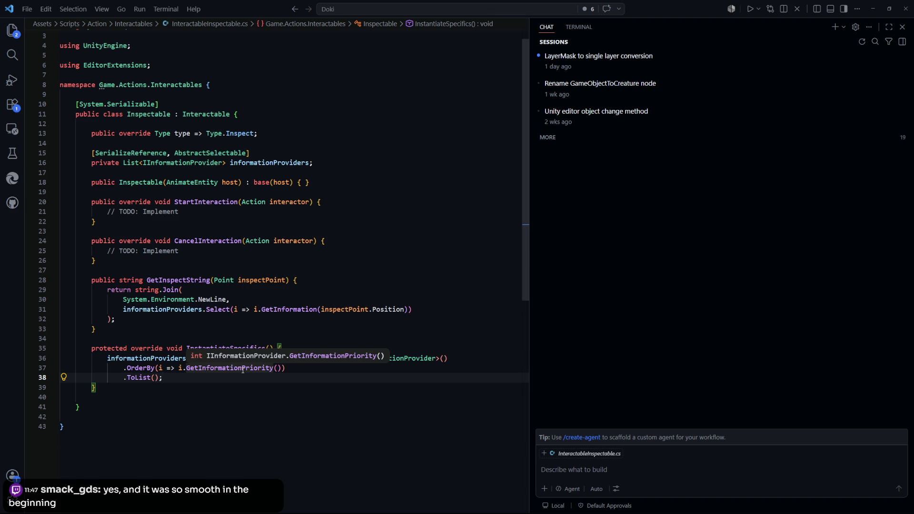
click(242, 370)
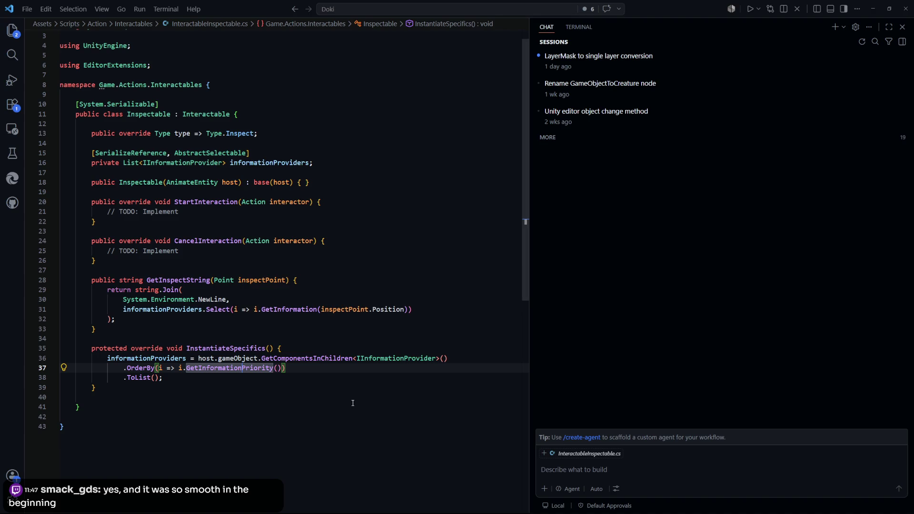
click(298, 443)
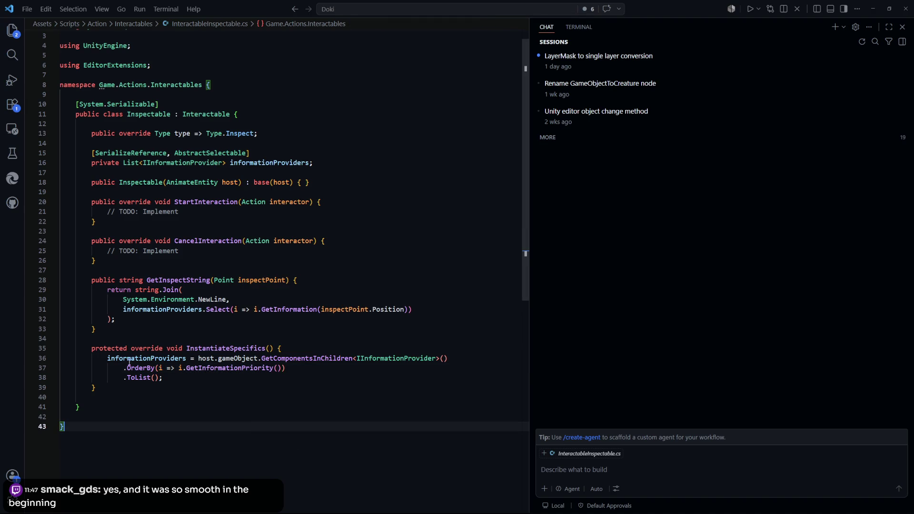
key(Up)
key(Up)
key(Up)
key(End)
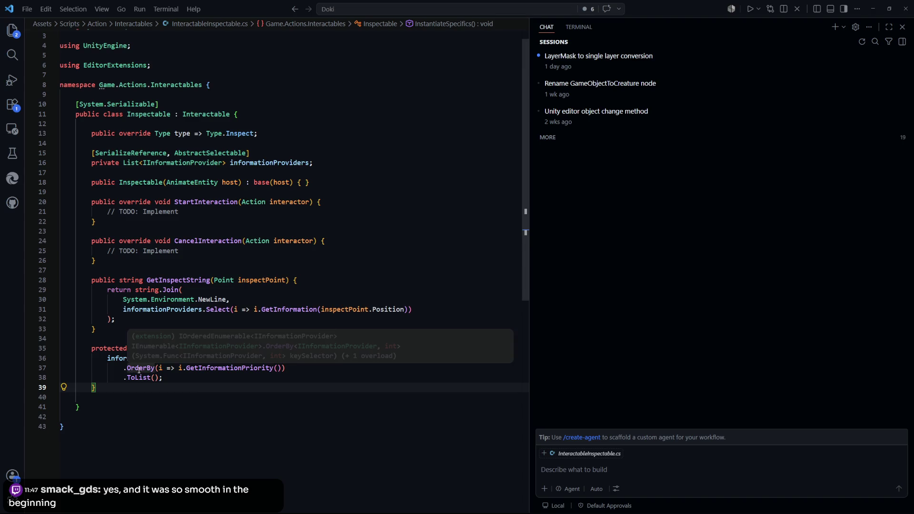
click(318, 395)
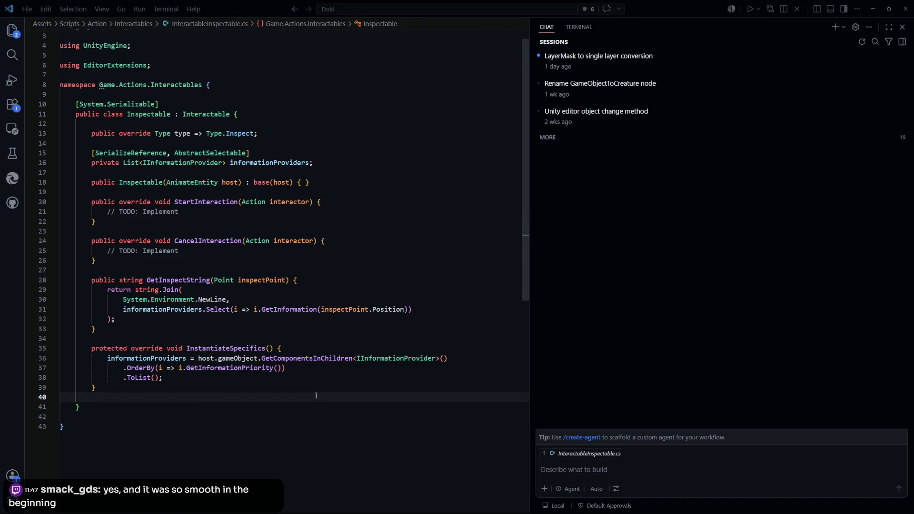
click(635, 475)
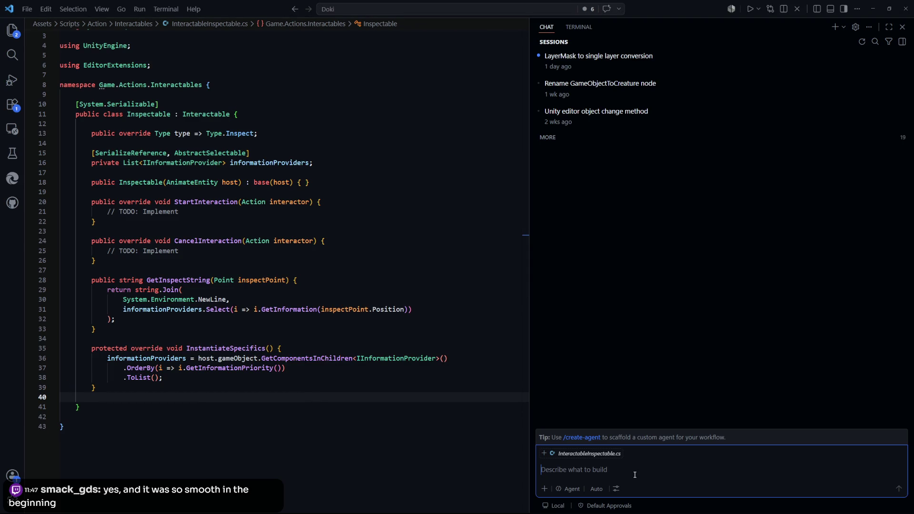
Step: Ask the chat, in Ask mode, 'Order by two things LINQ'
click(572, 489)
click(585, 448)
text(Ordr)
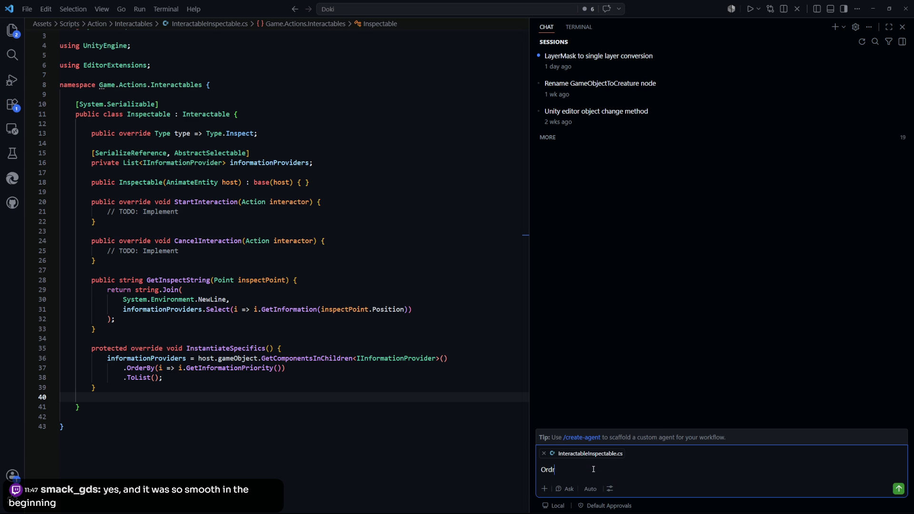
key(BackSpace)
text(er by two things L)
text(INQ)
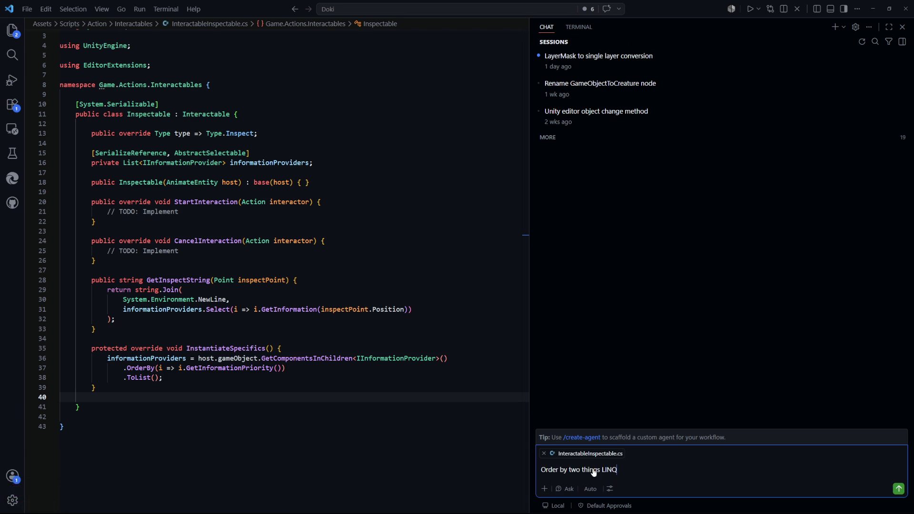
key(Return)
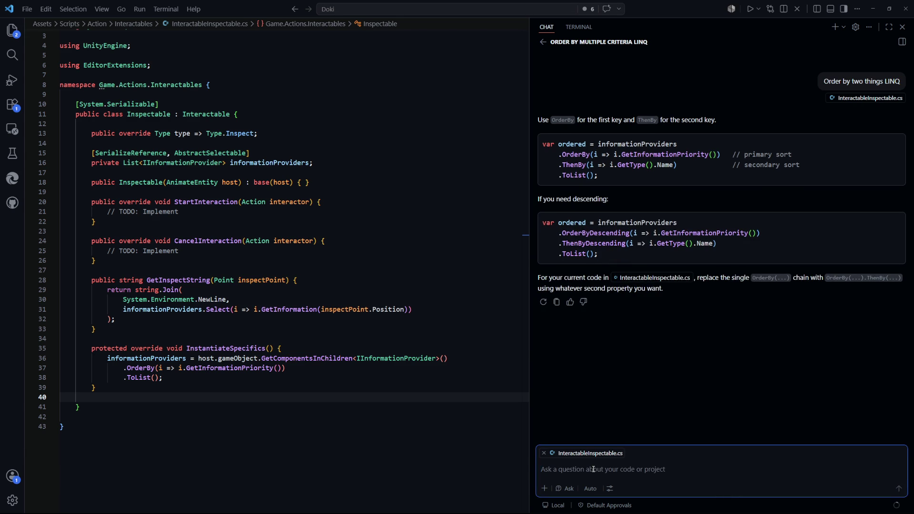
click(235, 380)
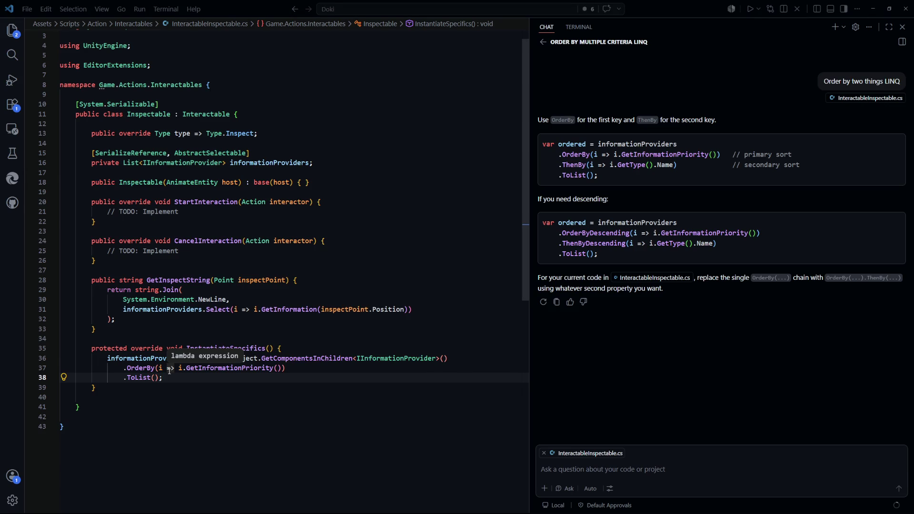
Step: Search the web for 'transform unity' and open the Scripting API: Transform page
key(alt+Tab)
key(ctrl+t)
text(transfo)
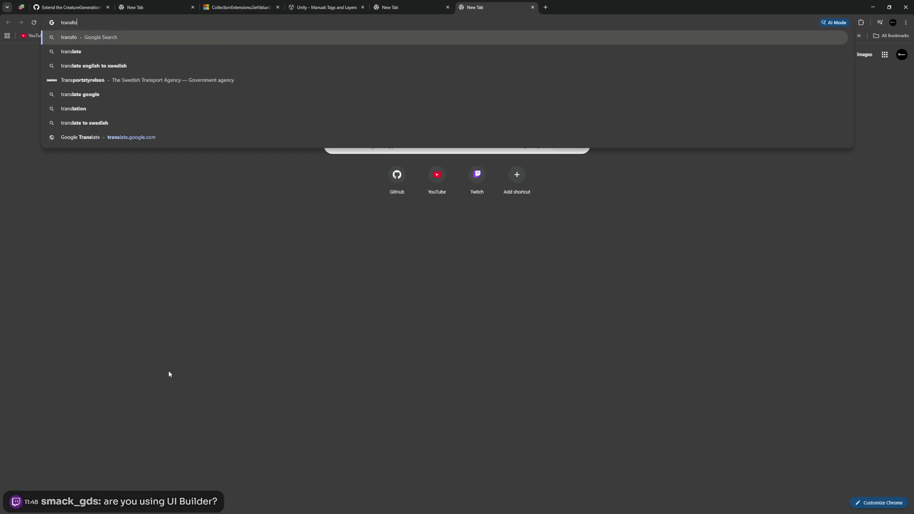
text(rm unity)
key(Return)
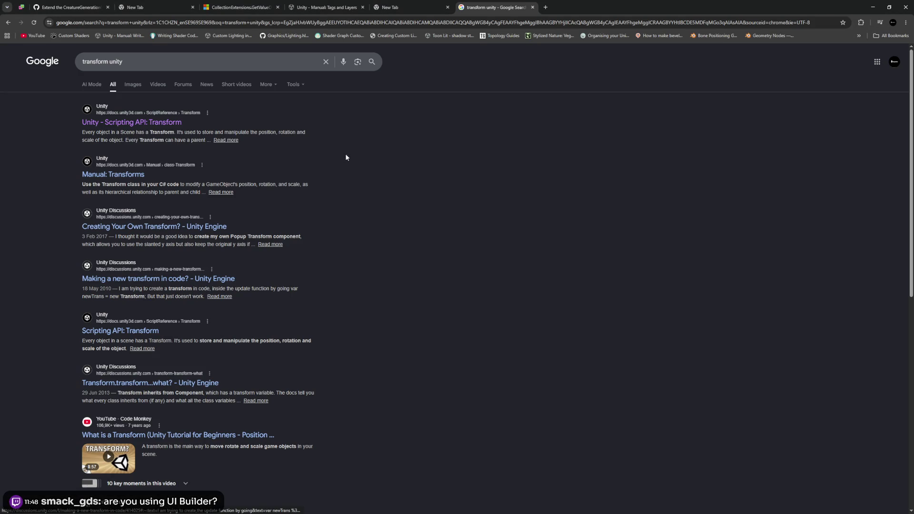
click(155, 123)
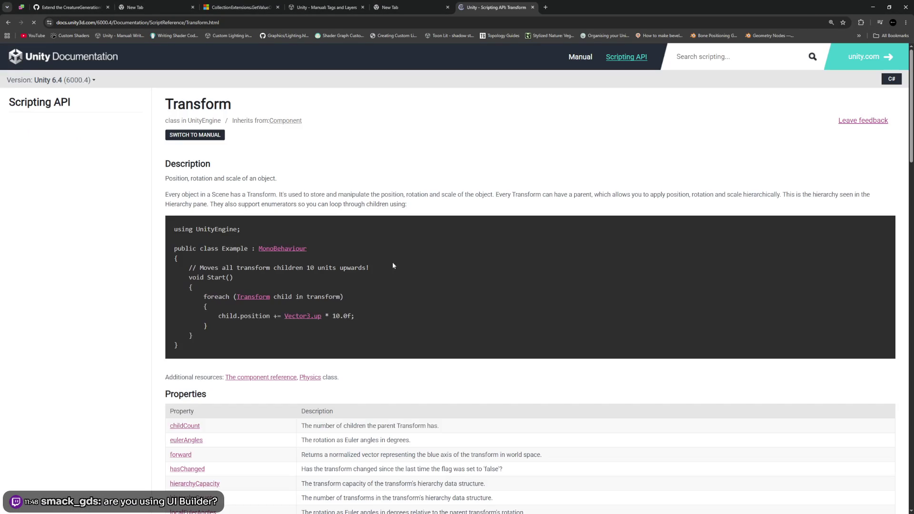
scroll(408, 230, down, 5)
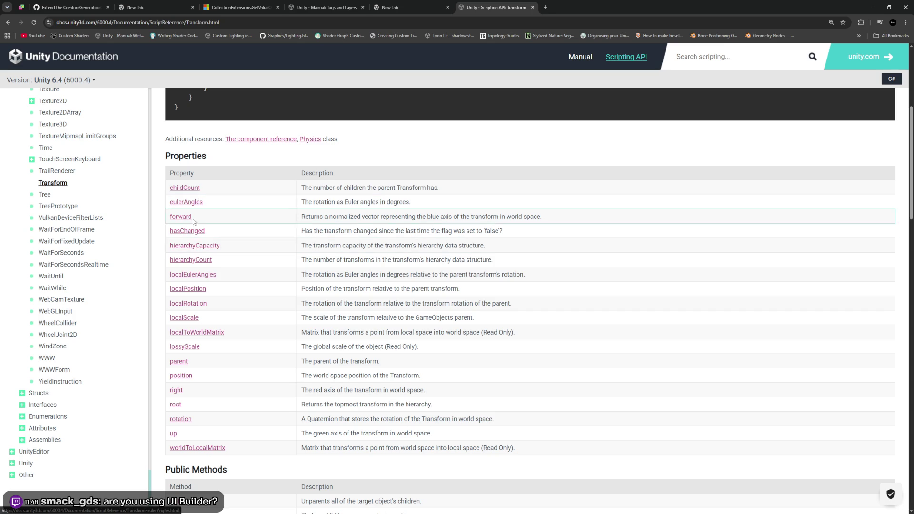
Step: Read the hierarchyCount reference page and its description
click(204, 263)
mouse_move(165, 196)
mouse_down()
mouse_move(373, 205)
mouse_move(168, 202)
mouse_up()
click(373, 203)
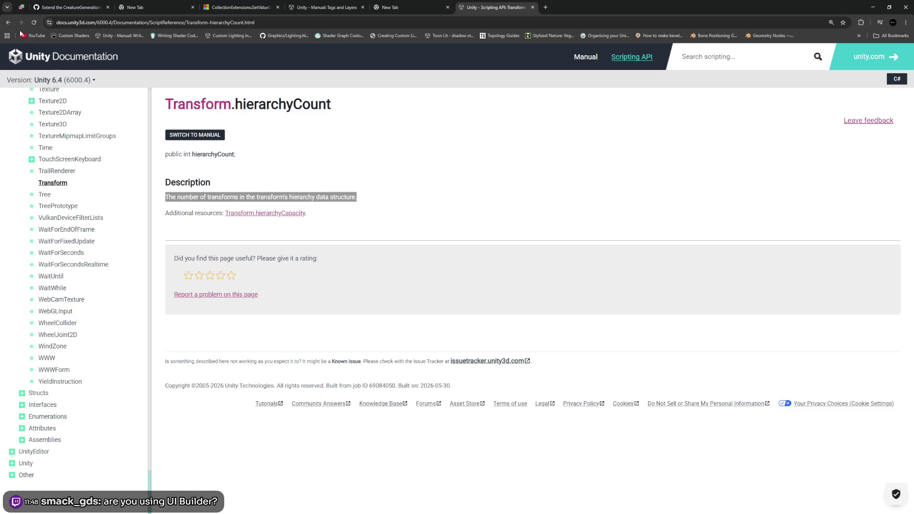
click(8, 22)
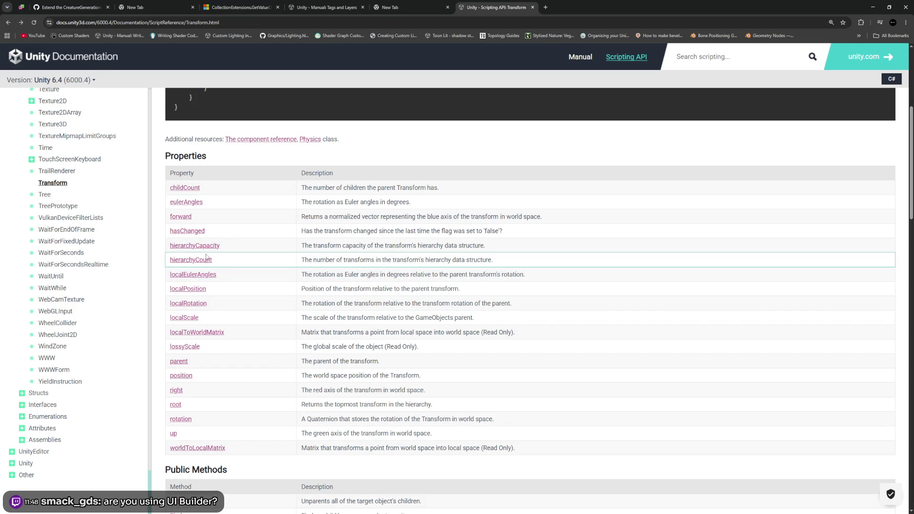
click(184, 365)
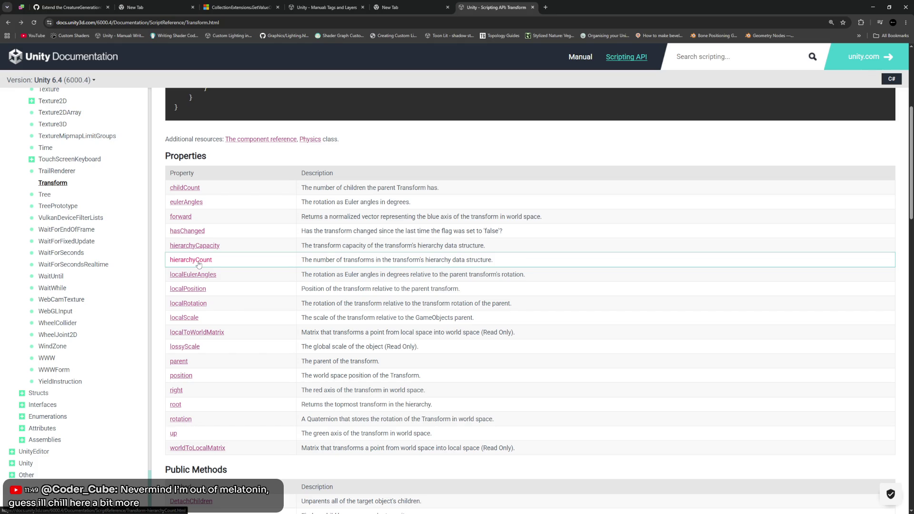
click(199, 264)
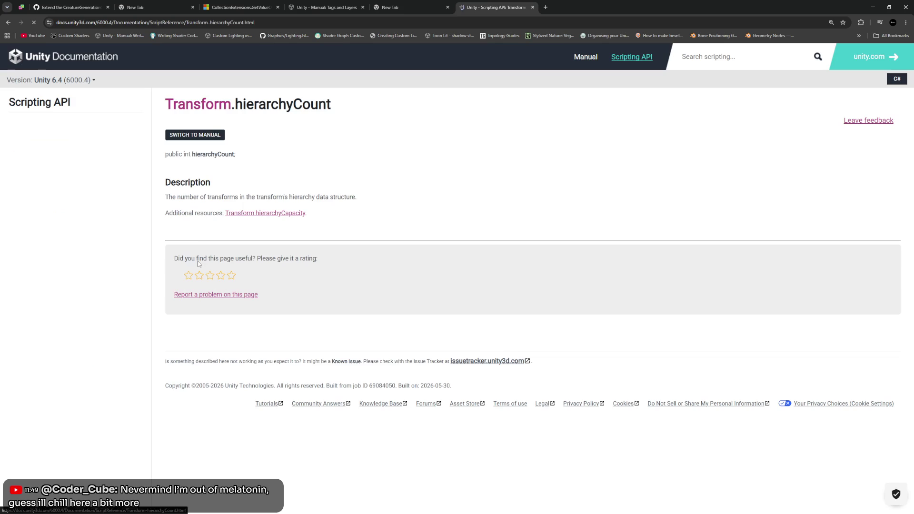
mouse_move(177, 197)
mouse_down()
mouse_move(311, 198)
mouse_move(363, 210)
mouse_up()
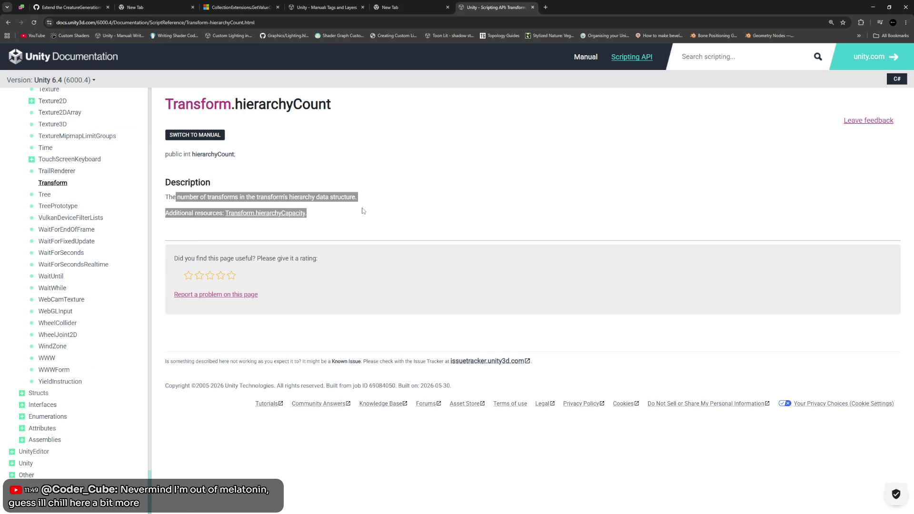
click(363, 210)
click(8, 22)
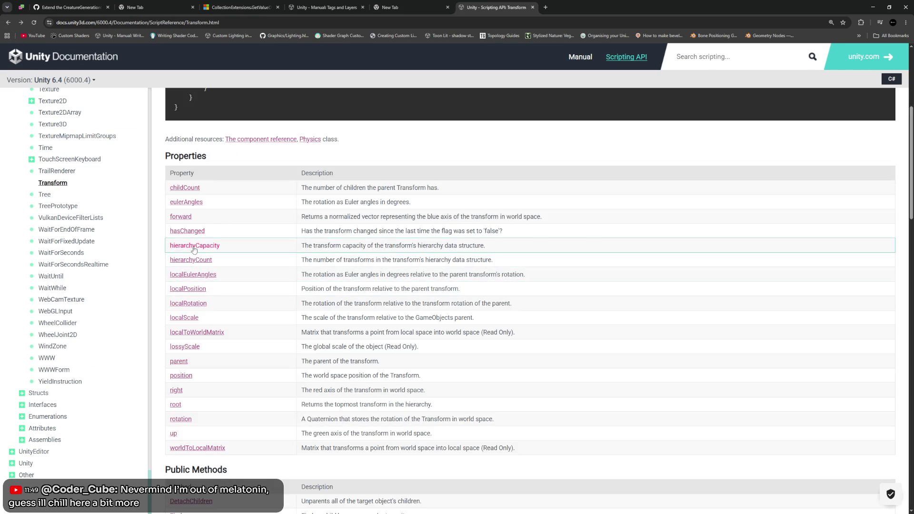
Step: Read the hierarchyCapacity page, highlighting the note about root and deep children
click(191, 246)
drag(169, 197, 349, 198)
click(197, 228)
drag(165, 212, 389, 212)
click(386, 215)
drag(310, 213, 787, 225)
click(675, 195)
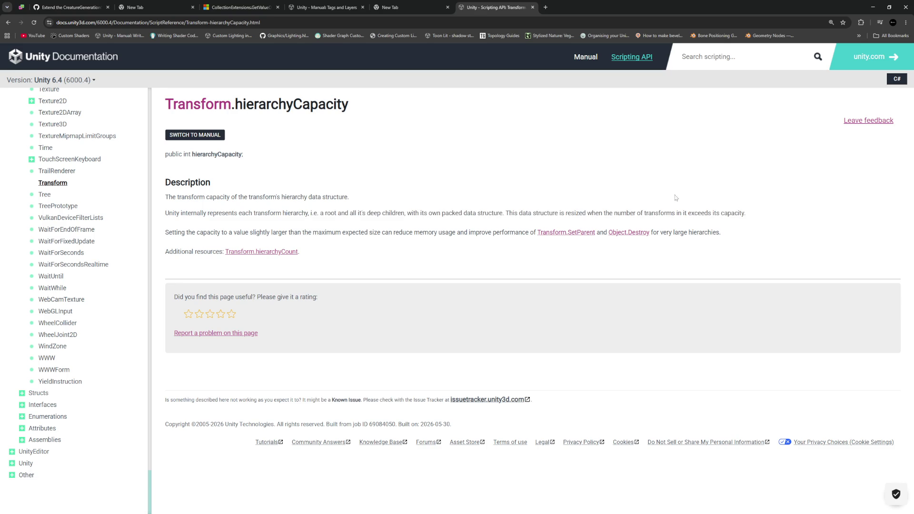
click(9, 23)
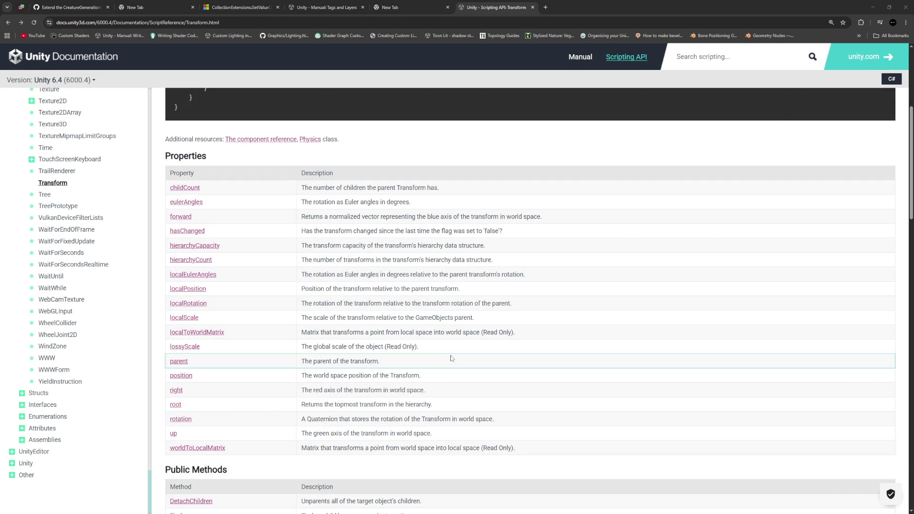
key(alt+Tab)
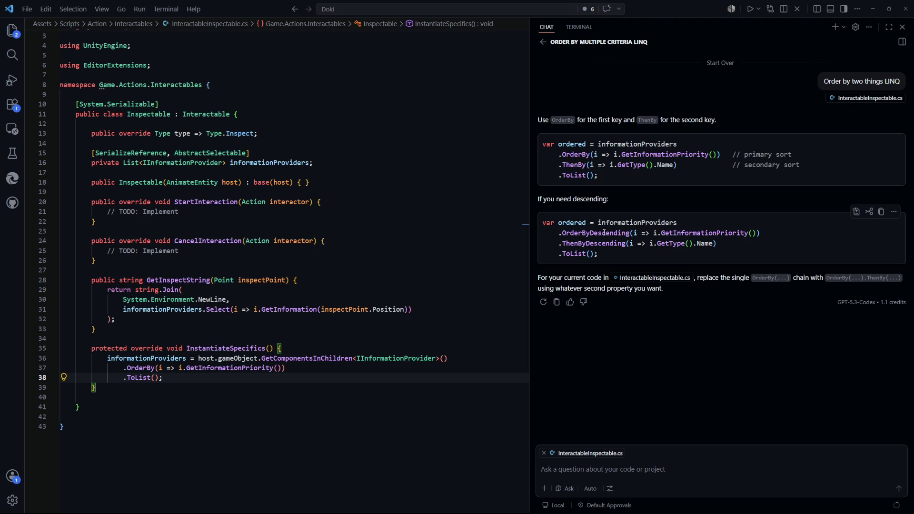
Step: Insert an unfinished .OrderByDescending(i => i.) line above the existing OrderBy call
click(145, 397)
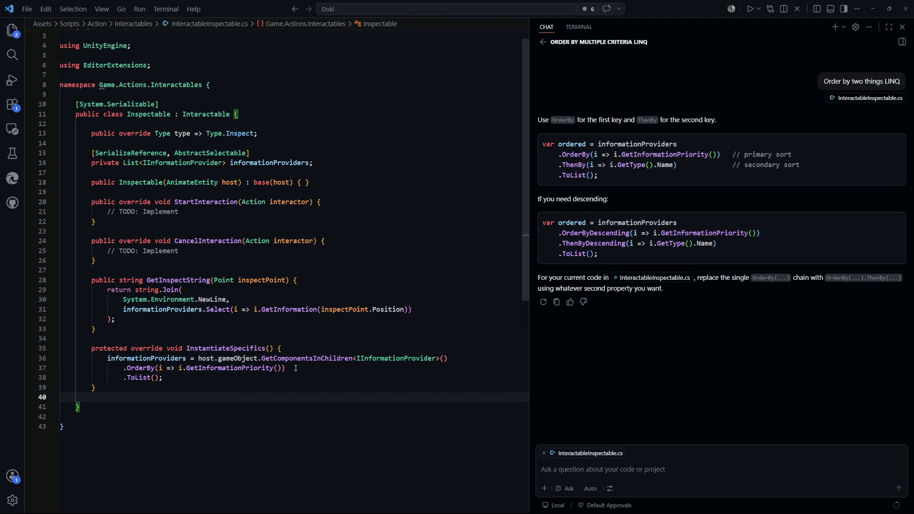
click(451, 359)
key(Return)
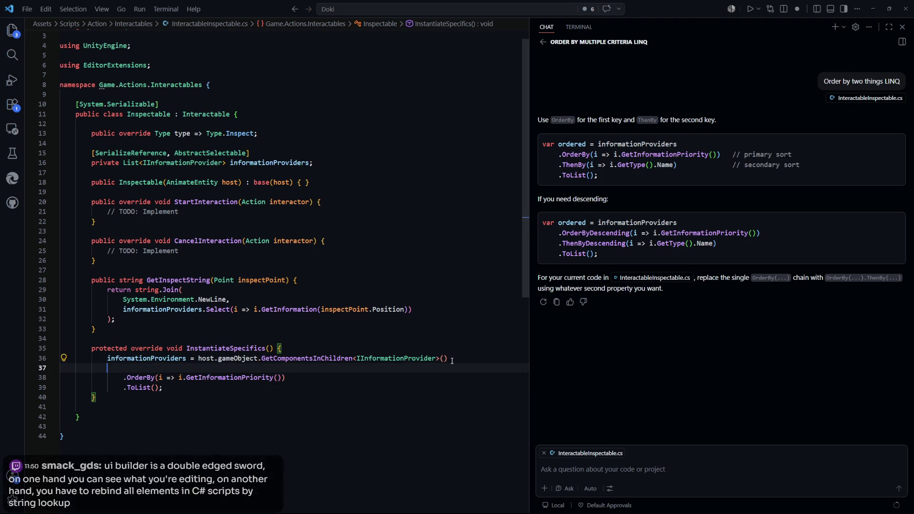
text(.ORderb)
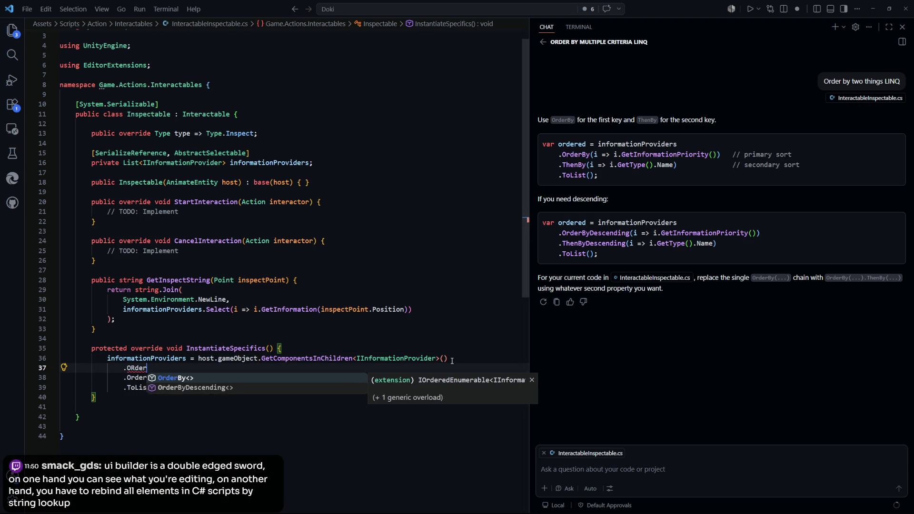
key(Down)
key(Tab)
text(()
text(i )
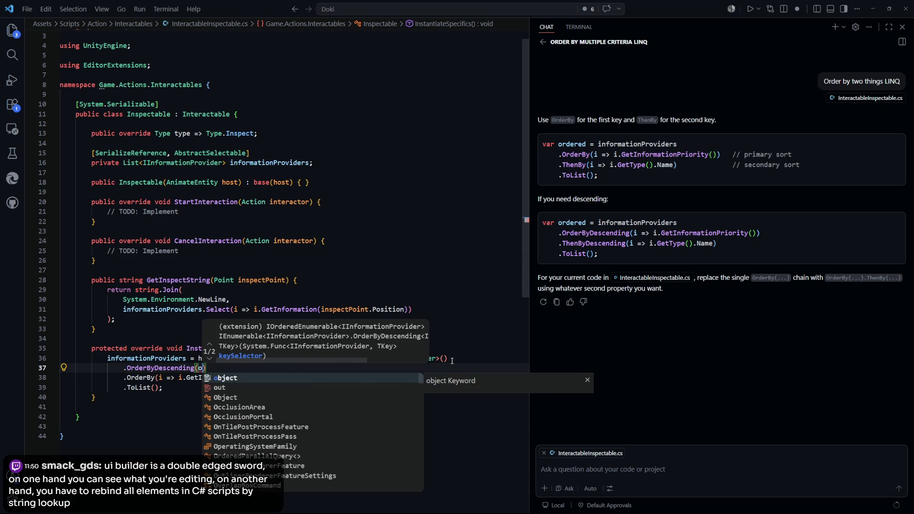
text(=> i.tra)
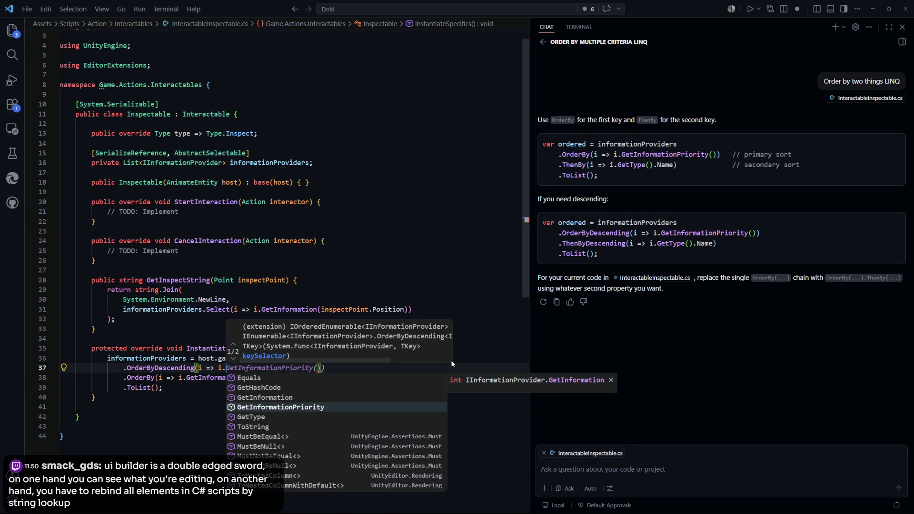
key(BackSpace)
key(BackSpace)
key(BackSpace)
text(ga)
key(BackSpace)
key(BackSpace)
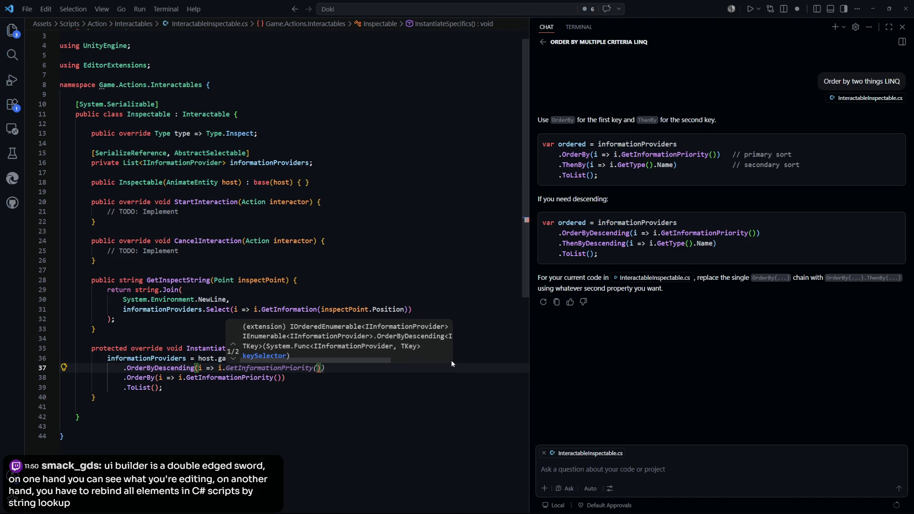
key(Escape)
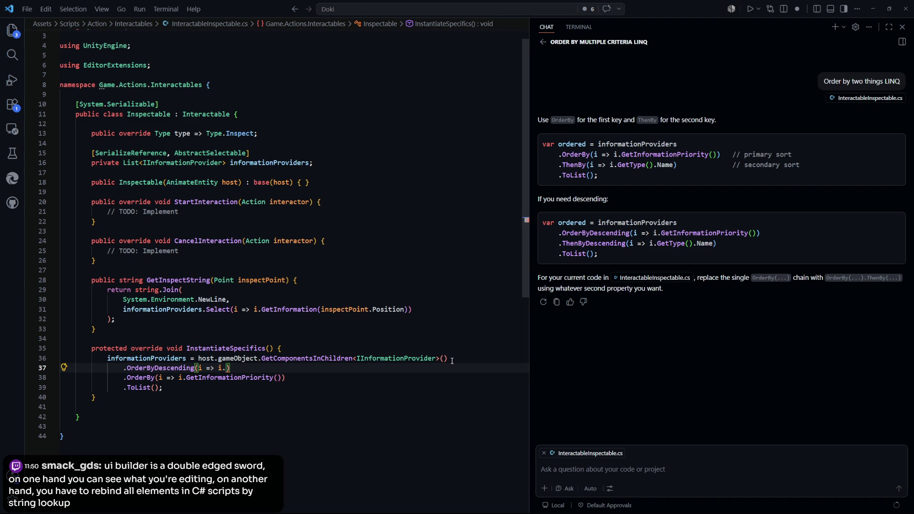
key(ctrl+p)
Step: Open IInformationProvider.cs with the quick file search
text(IInfor)
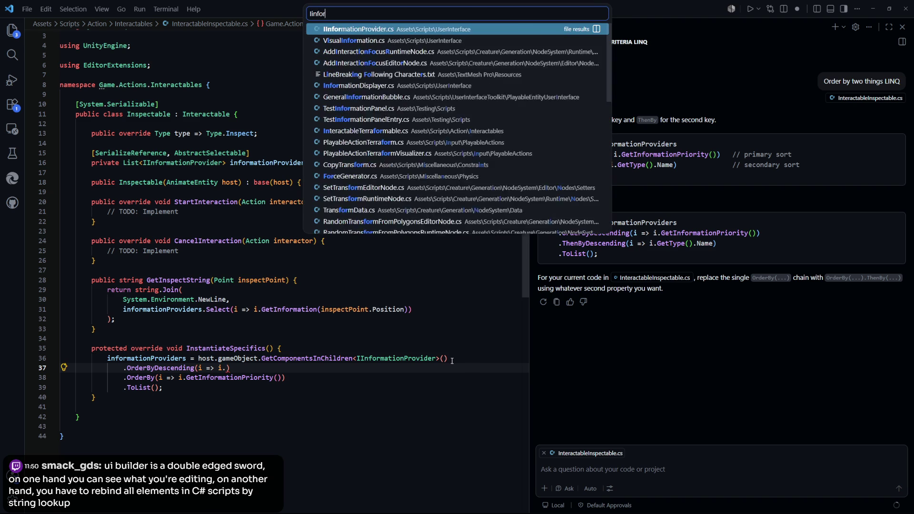
key(Return)
click(285, 169)
click(285, 118)
key(ctrl+p)
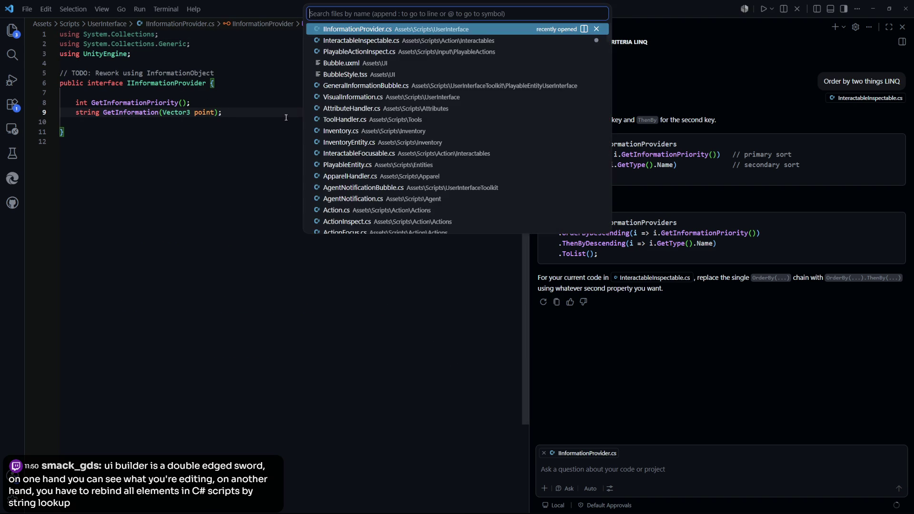
key(Escape)
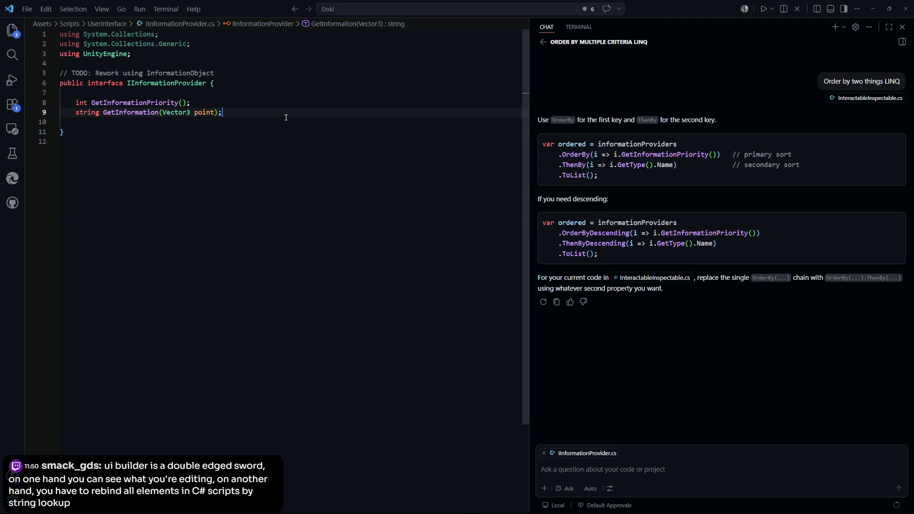
Step: Add a GameObject gameObject { get; } property to the interface, save, and return to InteractableInspectable.cs
key(Up)
key(Up)
key(Up)
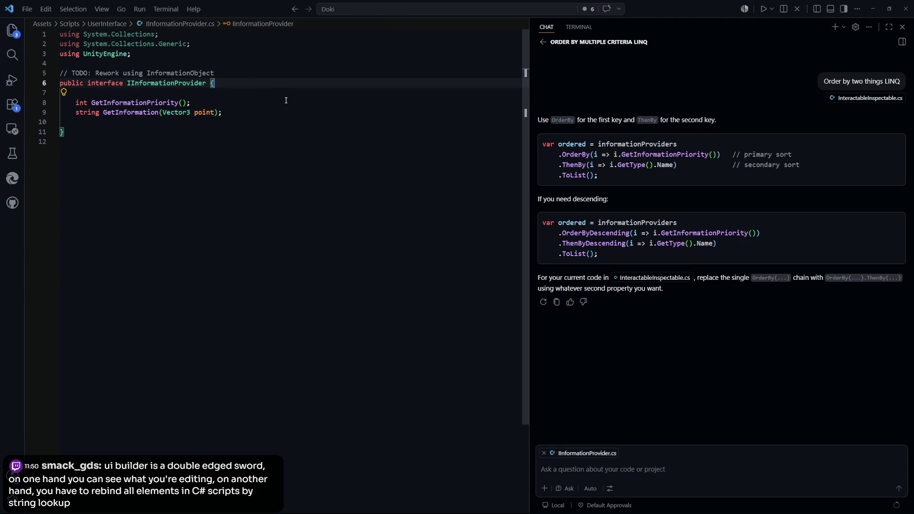
key(Return)
key(Return)
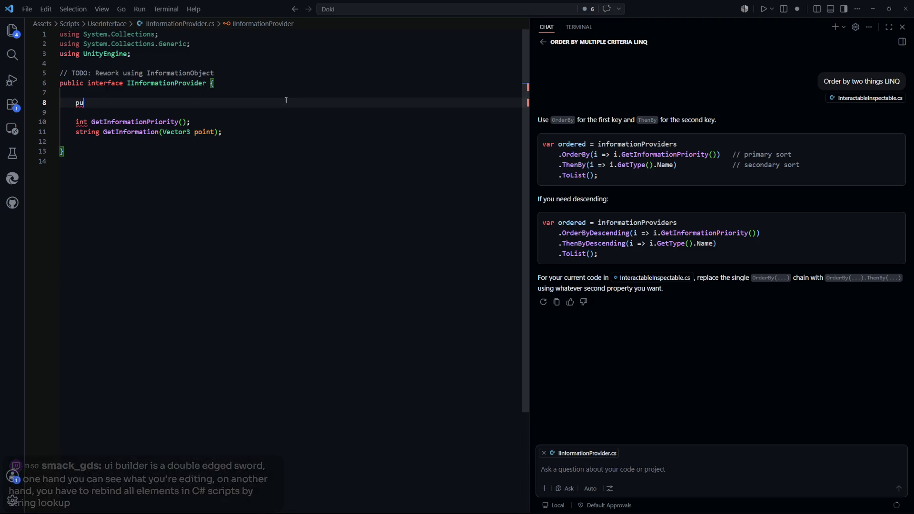
text(GameObject)
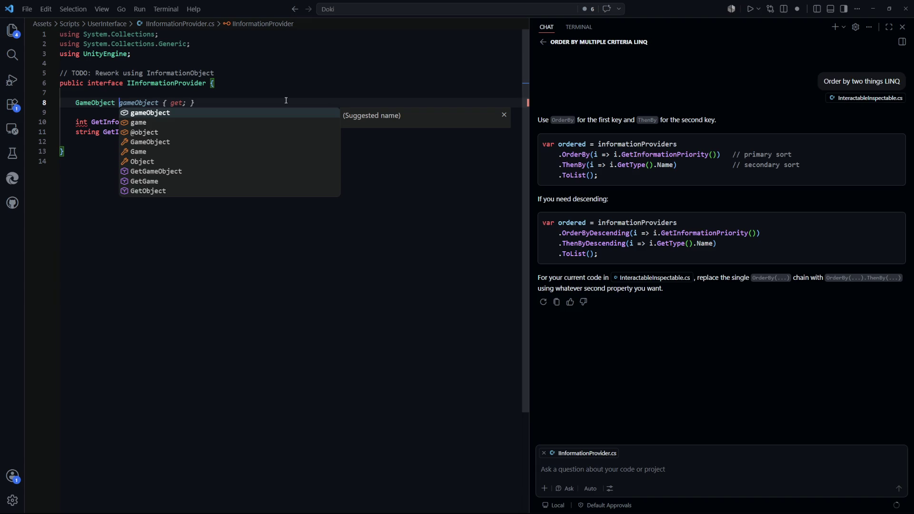
key(Tab)
click(336, 174)
key(ctrl+s)
key(ctrl+Tab)
click(228, 369)
Step: Complete line 37 as OrderByDescending(i => i.gameObject.transform.hierarchyCount)
text(gamn)
key(BackSpace)
text(e)
key(Tab)
text(.)
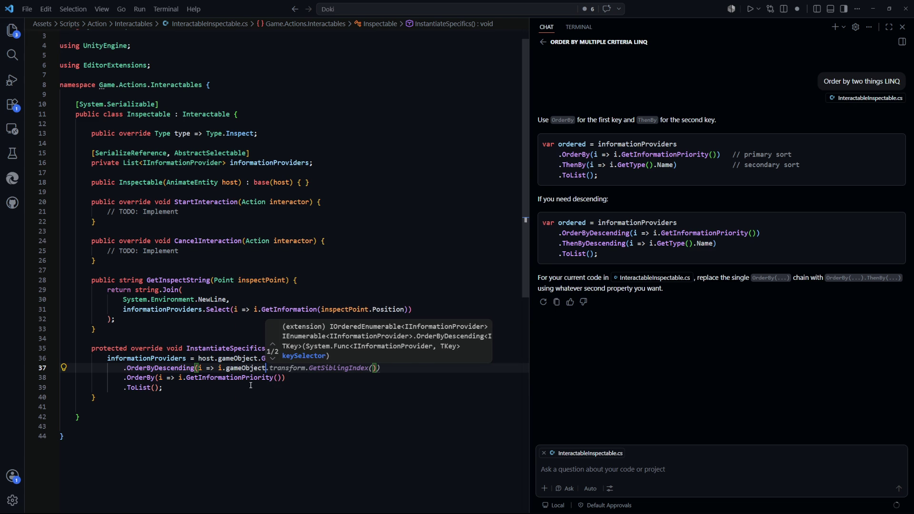
text(transform.)
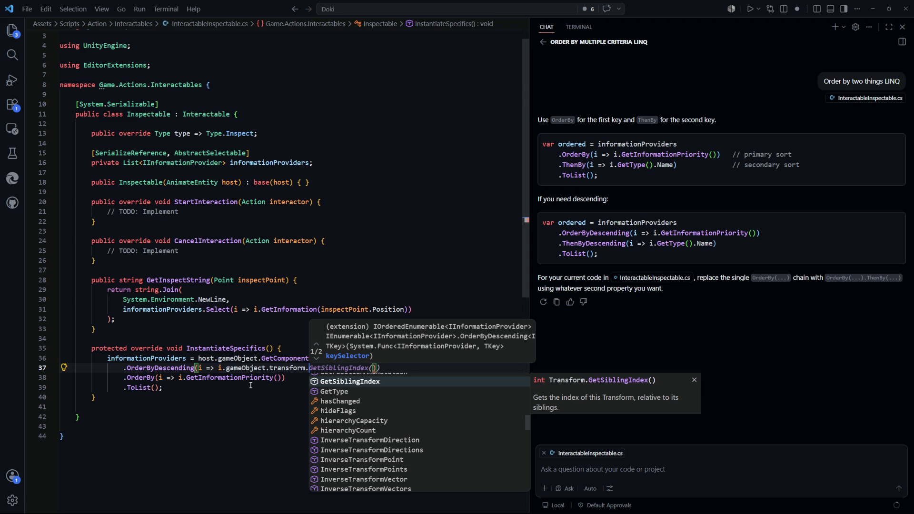
key(Down)
key(Down)
key(Down)
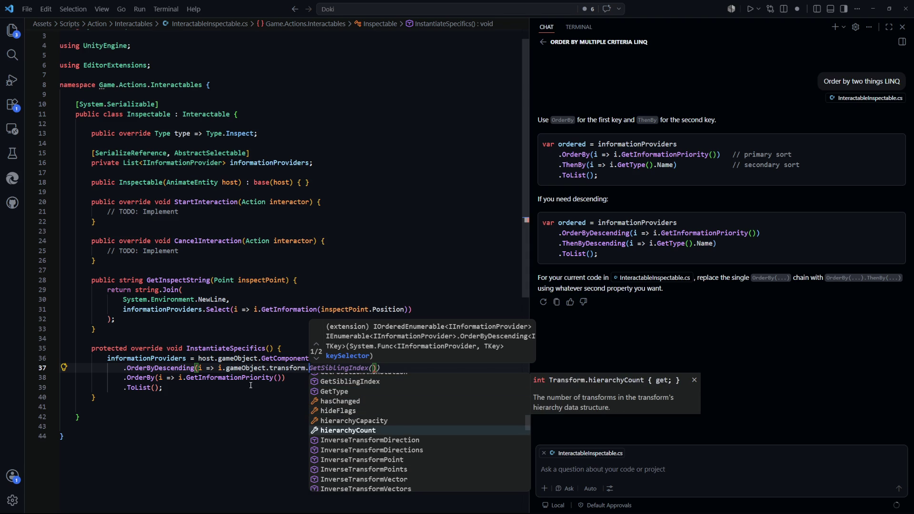
key(Return)
key(Escape)
Step: Replace line 38's OrderBy with ThenBy, undoing a ThenByDescending attempt
click(219, 447)
double_click(141, 378)
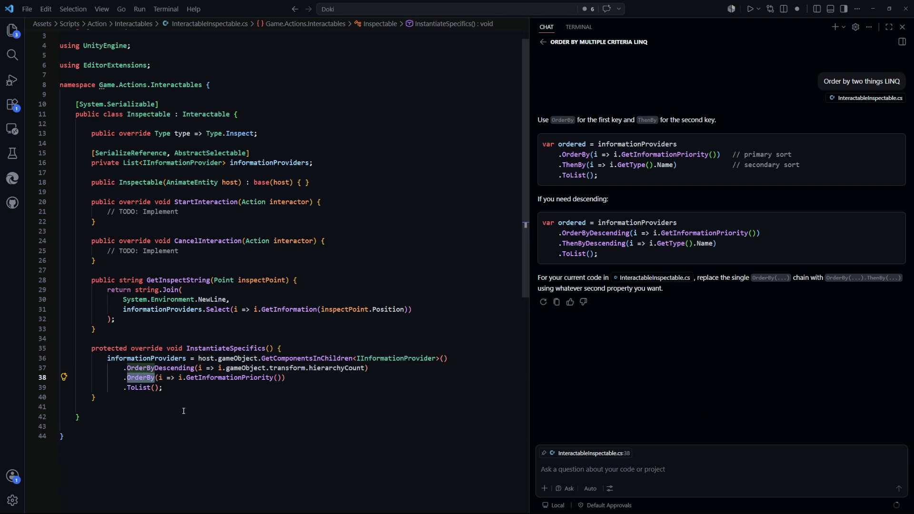
text(ThenOrde)
text(r)
key(BackSpace)
key(BackSpace)
key(BackSpace)
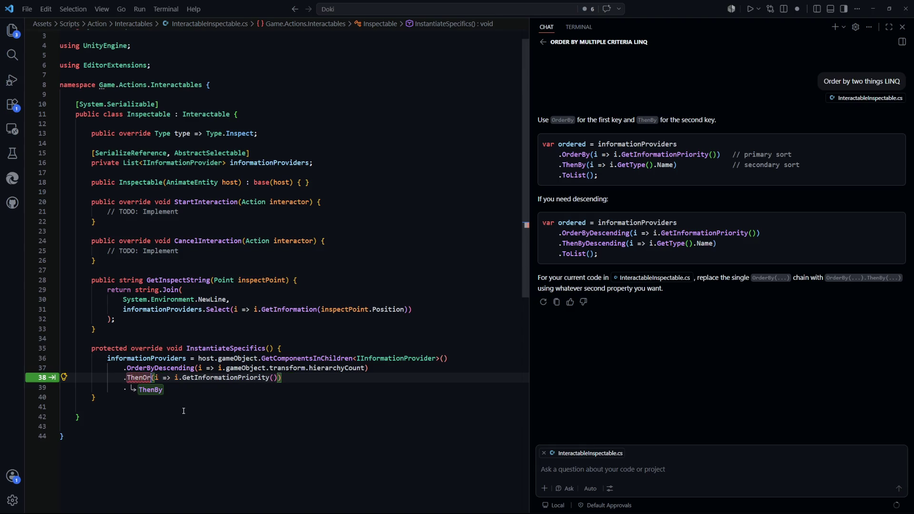
text(ByDe)
text(scendin)
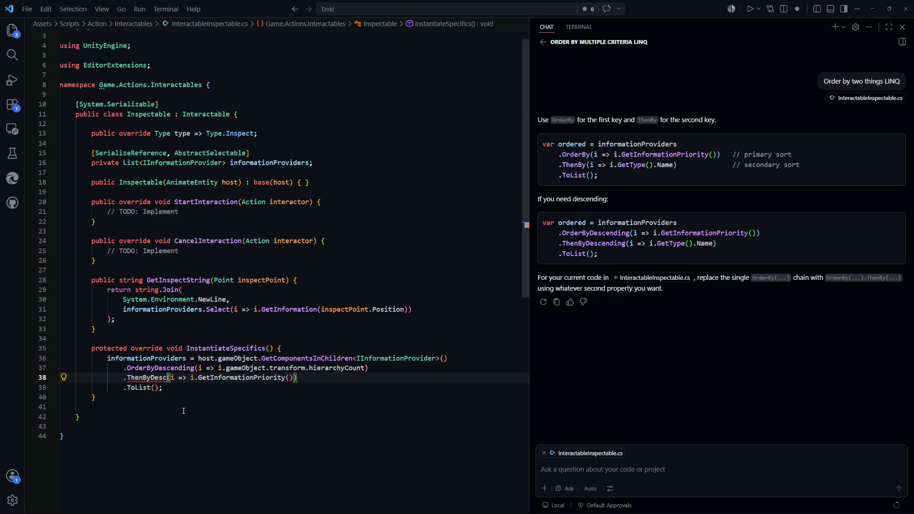
text(g)
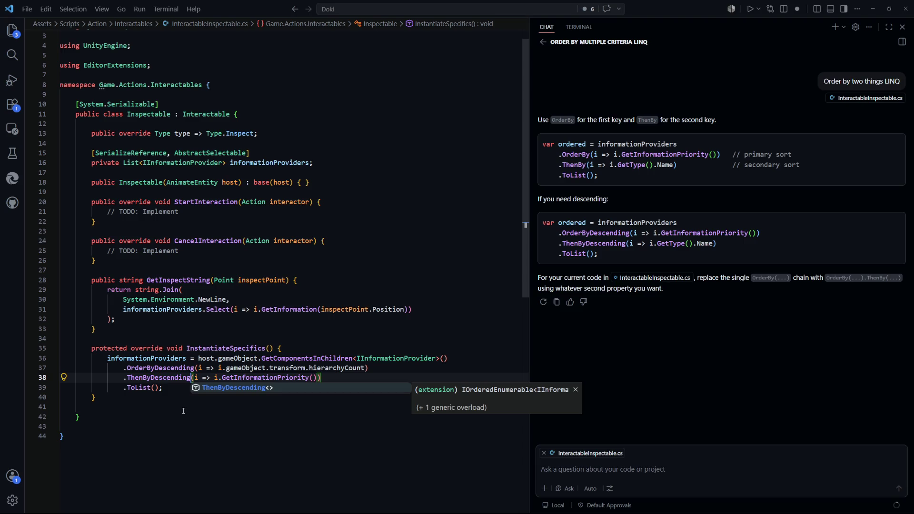
key(alt+Left)
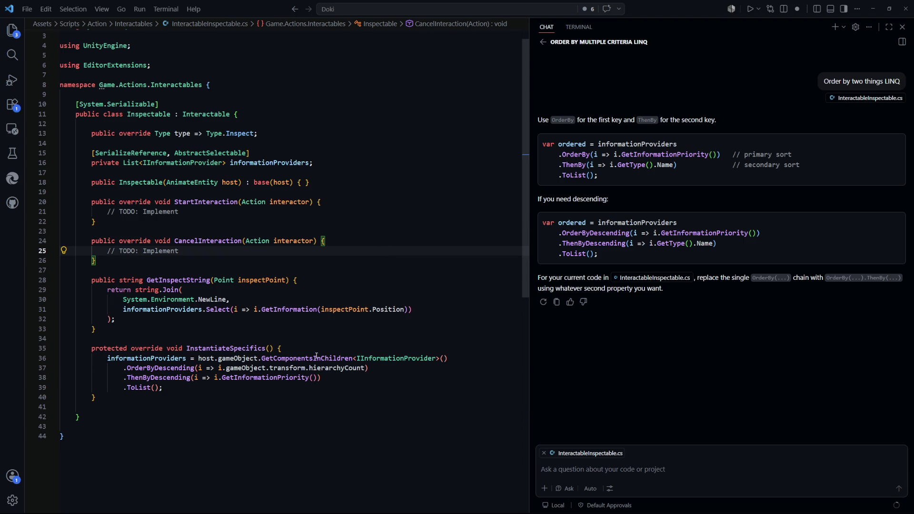
key(ctrl+z)
key(ctrl+z)
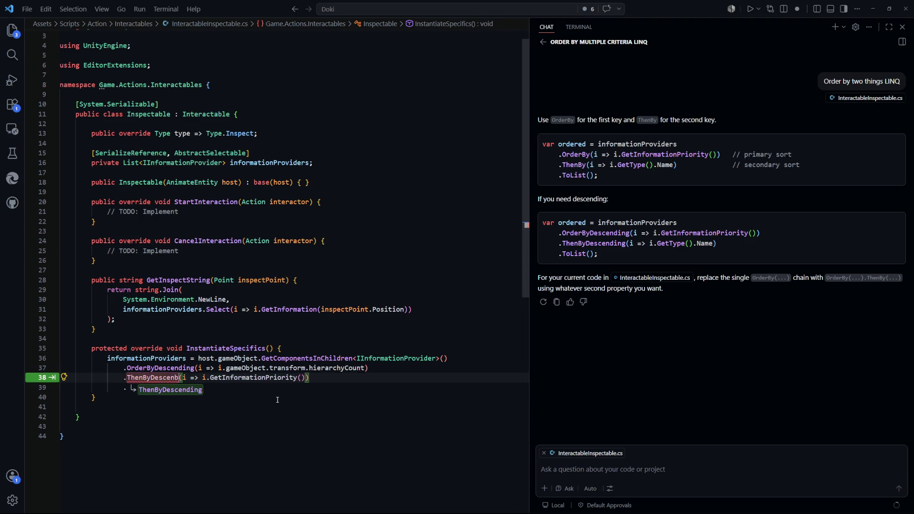
key(ctrl+z)
key(ctrl+z)
key(ctrl+z)
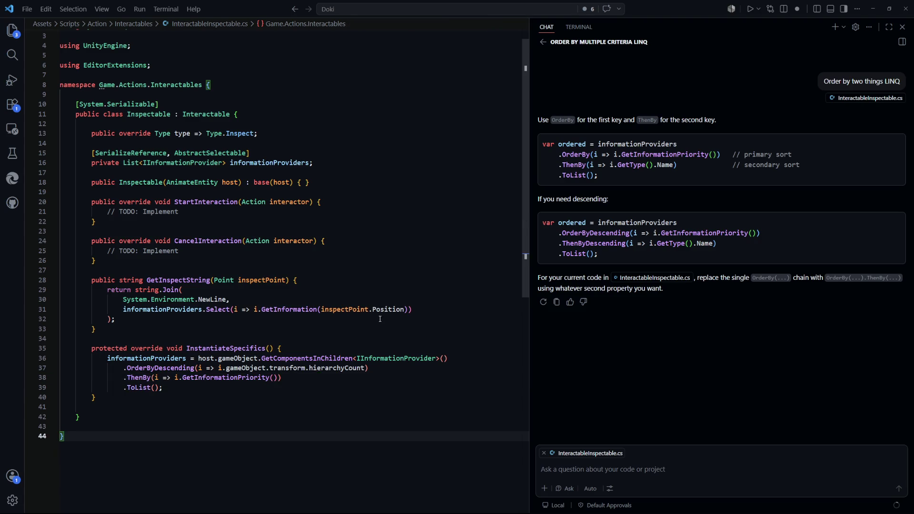
key(ctrl+z)
key(ctrl+z)
key(ctrl+y)
key(ctrl+y)
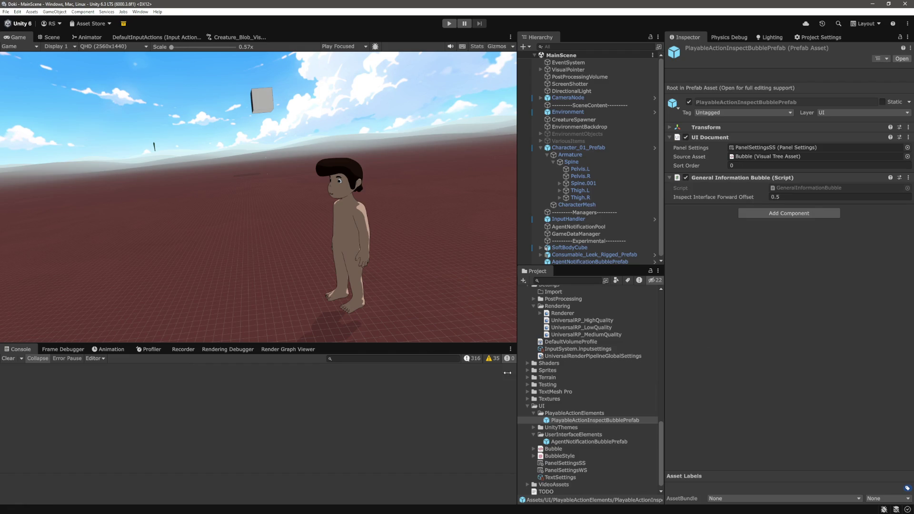
Step: Clear the Unity Console, then return to InstantiateSpecifics in VS Code
click(13, 358)
key(alt+Tab)
click(380, 343)
key(ctrl+p)
Step: Open GeneralInformationBubble.cs in VS Code, review its OnEnable lines 23–25, and return to Unity
text(Readab)
key(BackSpace)
key(BackSpace)
key(BackSpace)
text(informationb)
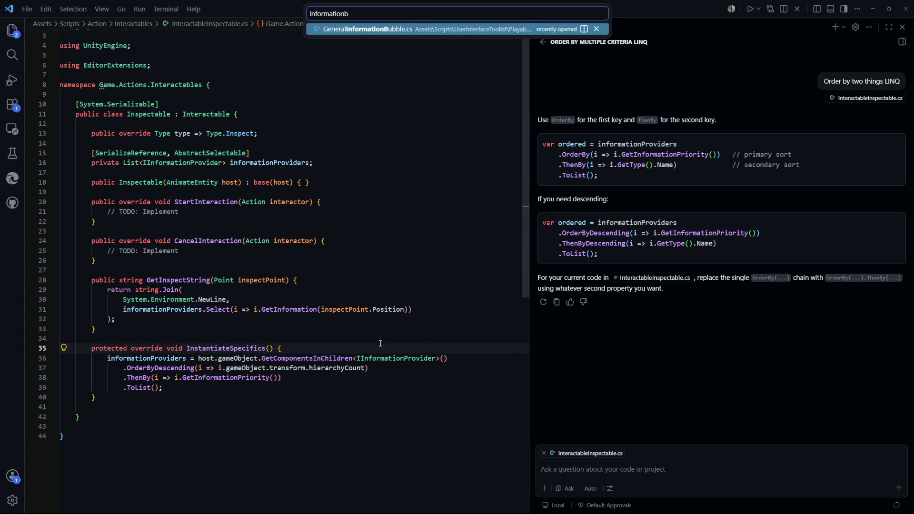
key(Return)
drag(245, 269, 75, 249)
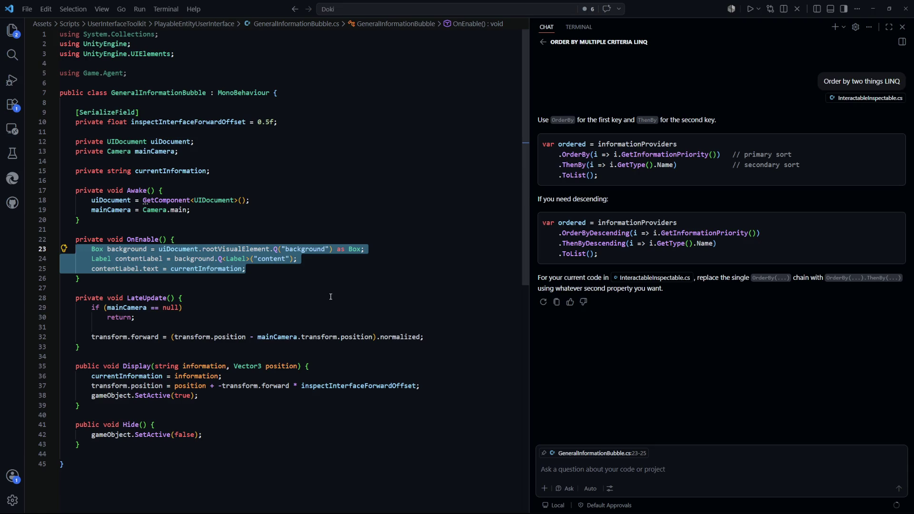
click(330, 301)
key(alt+Tab)
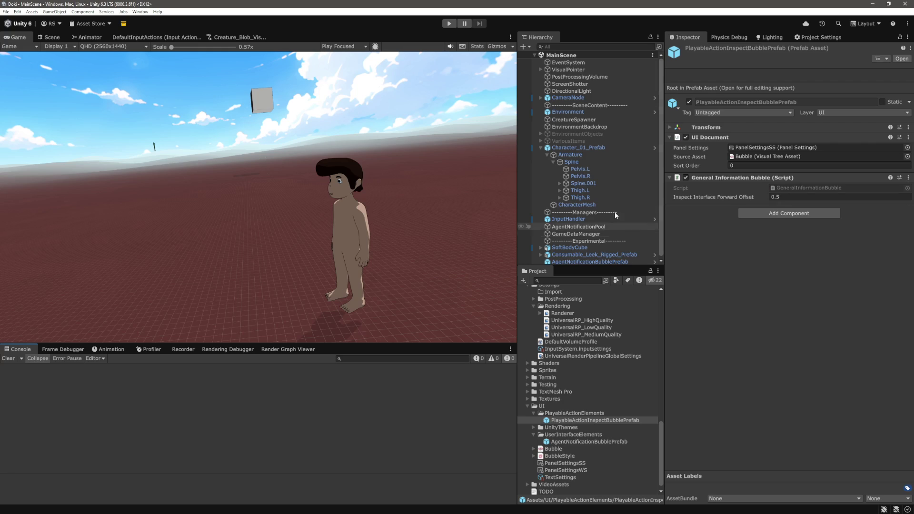
Step: Collapse Character_01_Prefab, enter Play mode, and show then close the character's info panel
click(540, 148)
key(ctrl+p)
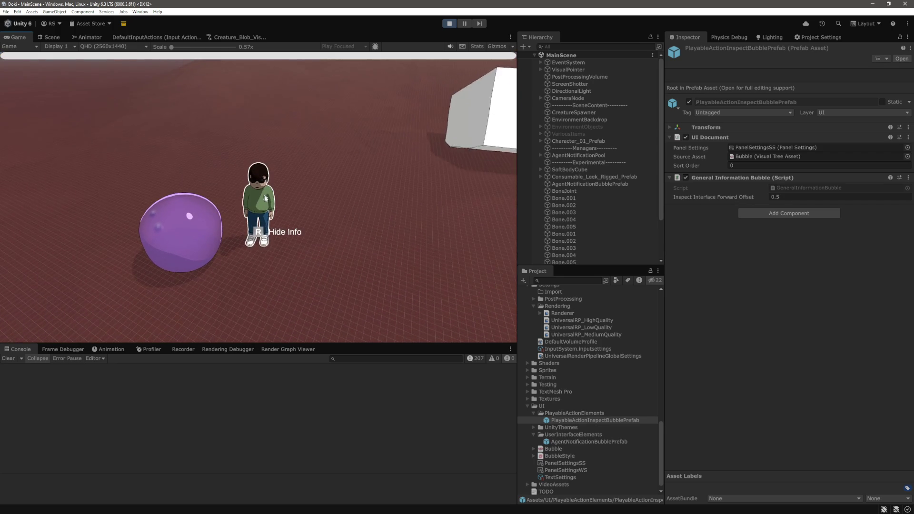
click(265, 199)
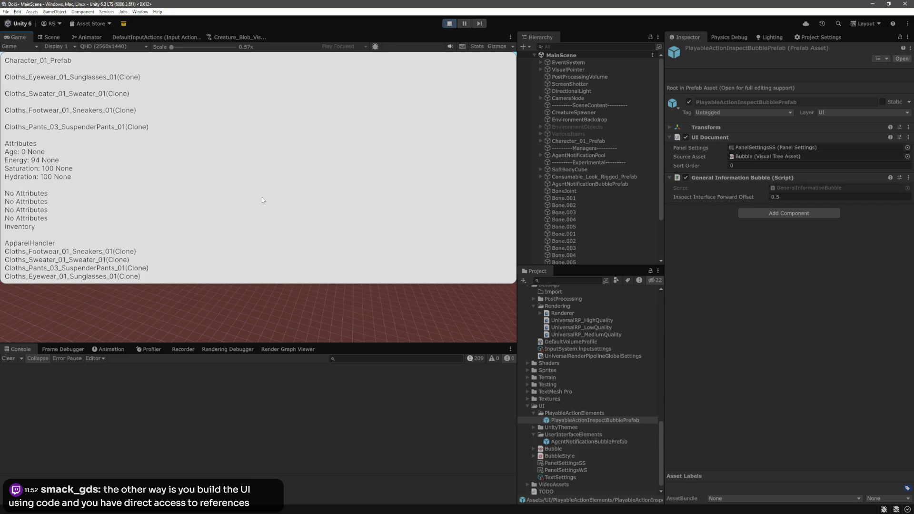
click(261, 197)
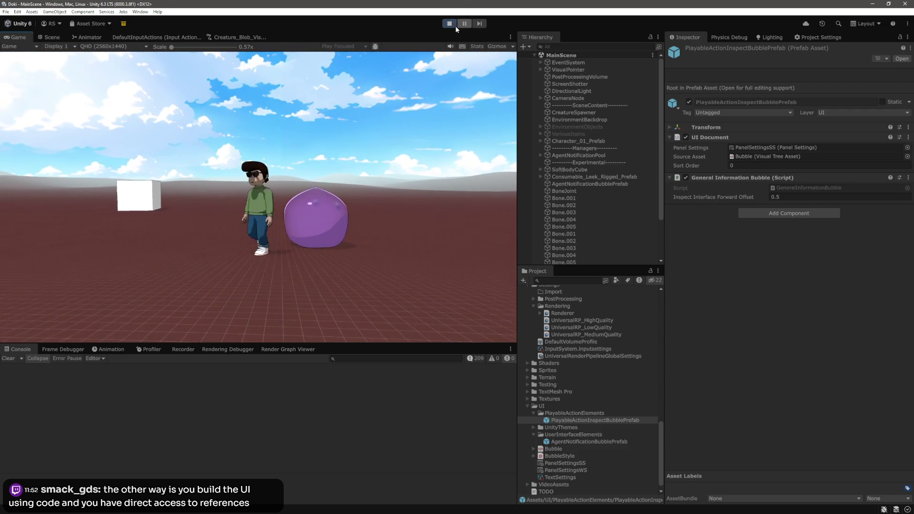
Step: Stop the game and remove the sunglasses (Element 3) from Character_01_Prefab's Apparel Handler Start Apparels
click(449, 23)
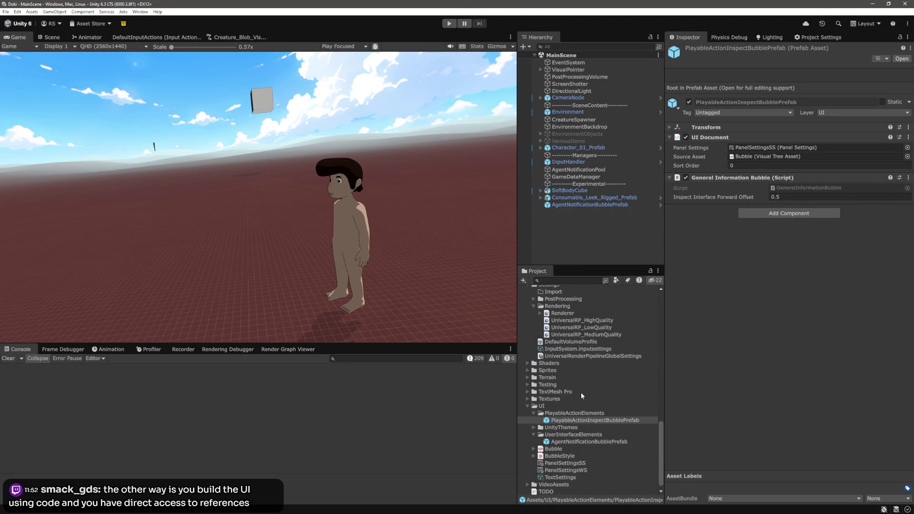
scroll(581, 392, up, 5)
click(595, 151)
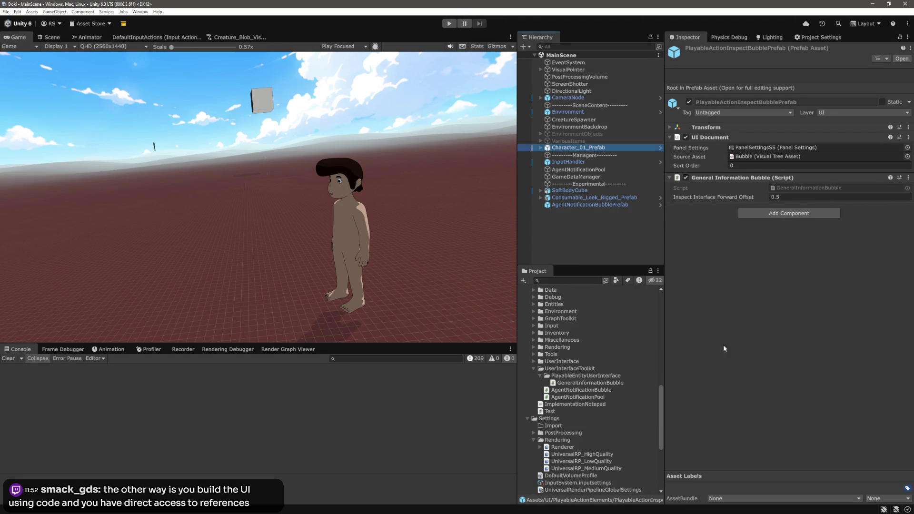
scroll(717, 341, down, 10)
scroll(715, 336, down, 10)
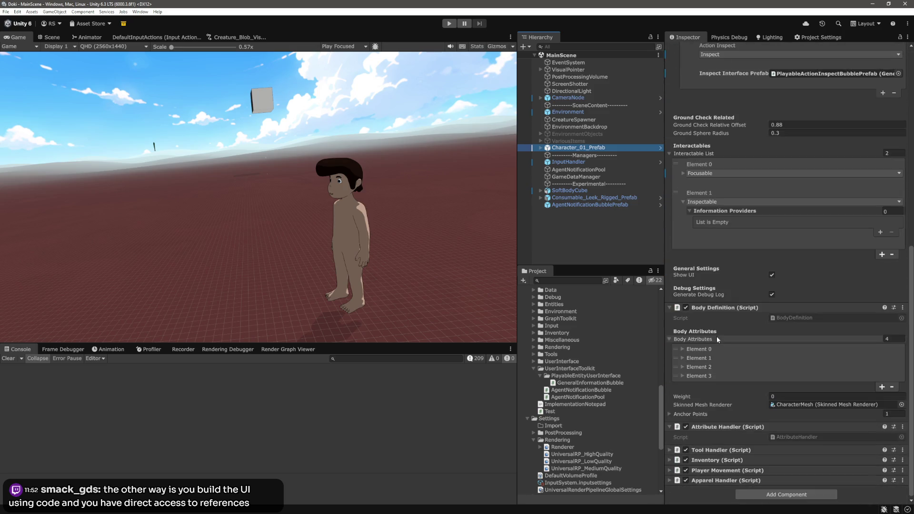
click(669, 479)
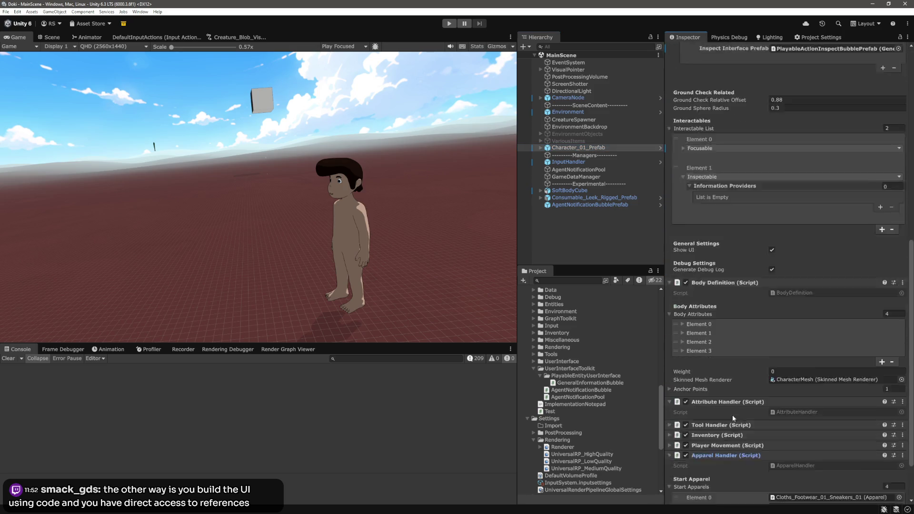
scroll(732, 415, down, 4)
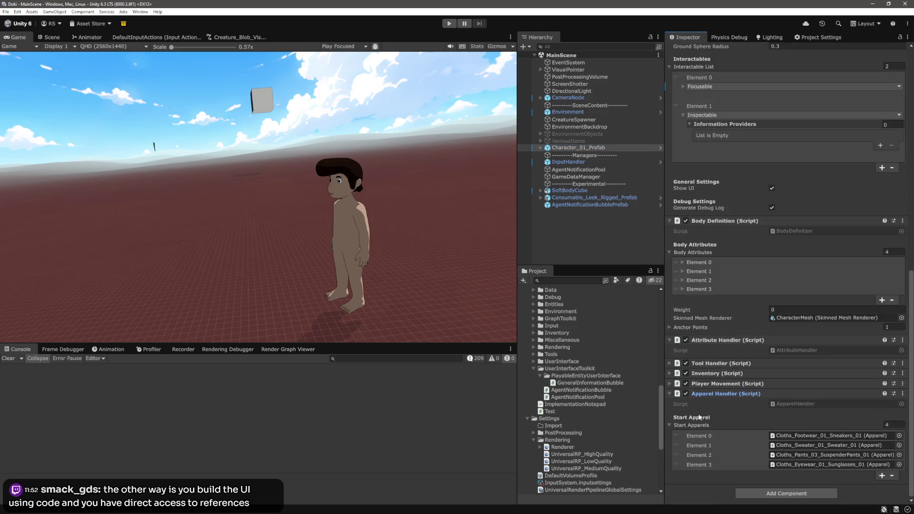
click(892, 476)
click(593, 246)
Step: Play again, press R on the character to show its info panel, then pause
click(448, 23)
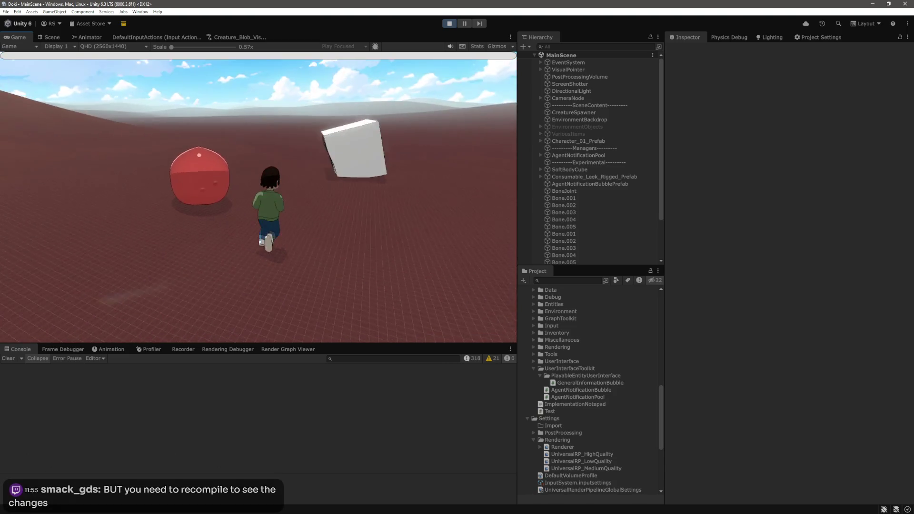
mouse_move(261, 207)
key(r)
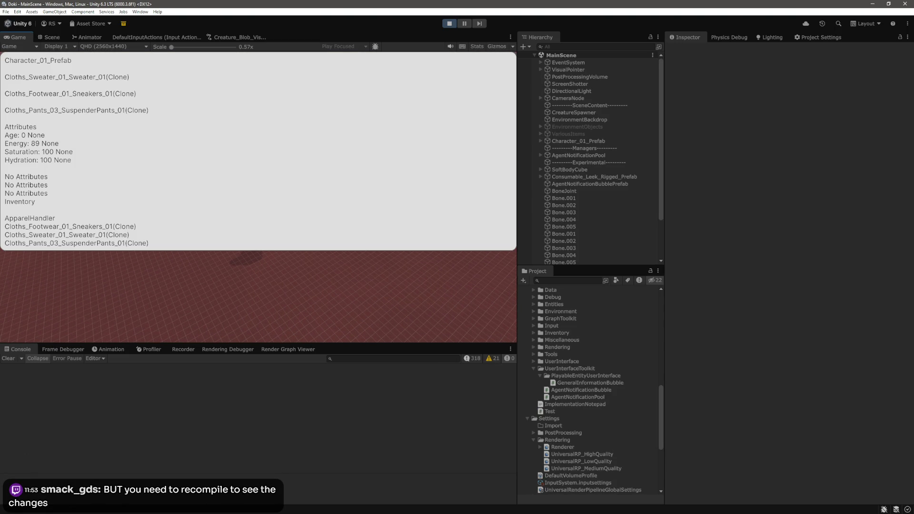
key(ctrl+shift+p)
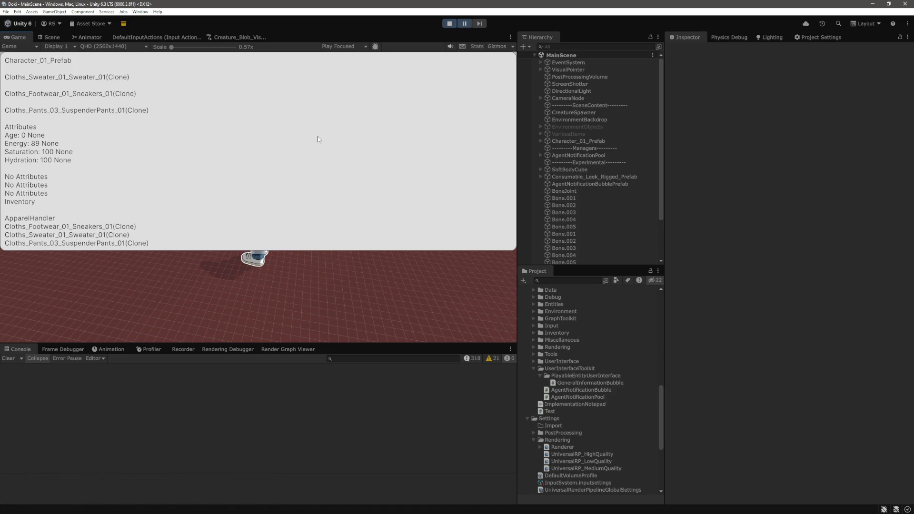
Step: Resume the game, open and close the character's info panel, then stop Play mode
click(464, 23)
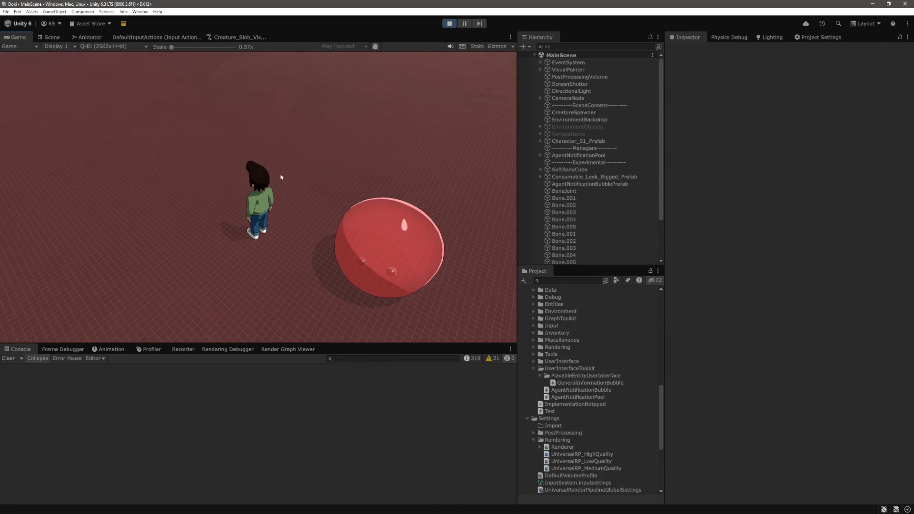
click(256, 219)
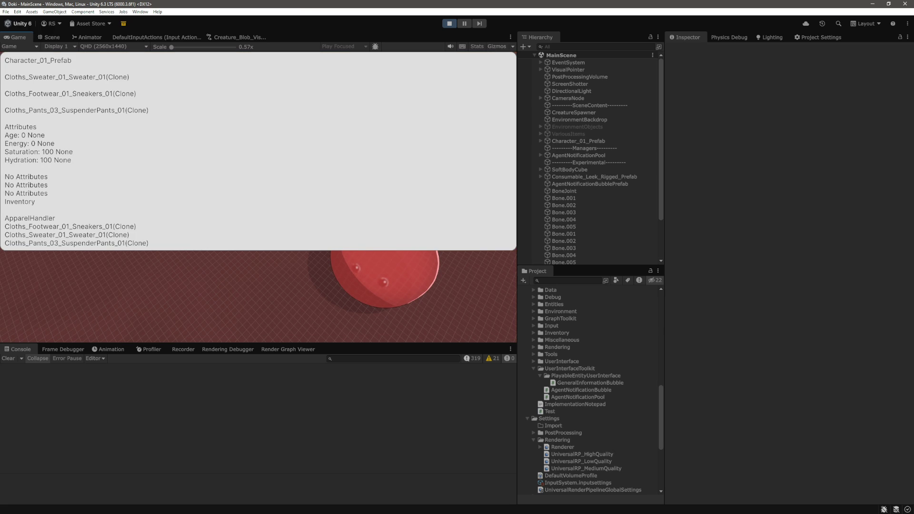
click(285, 110)
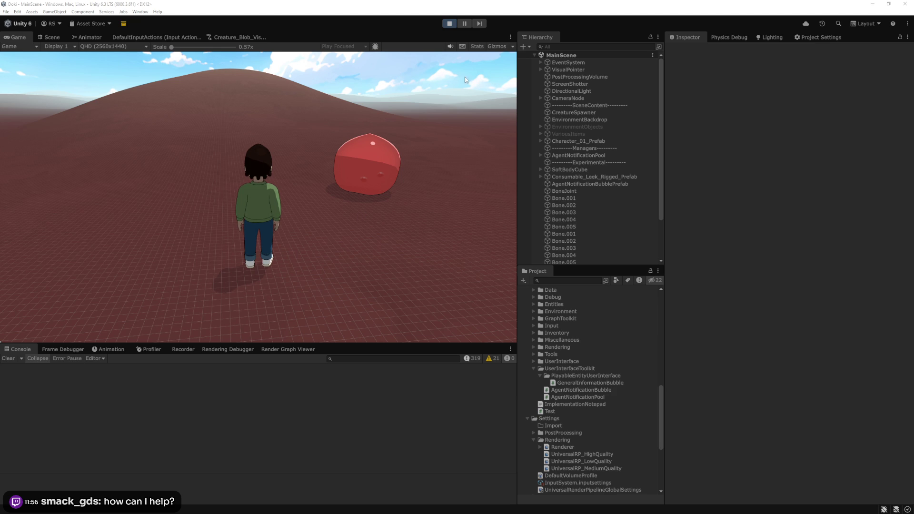
click(450, 24)
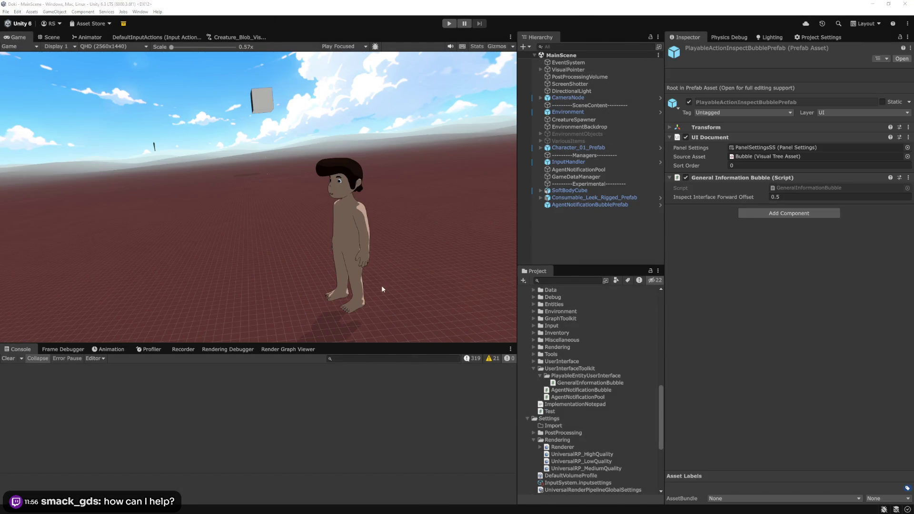
key(alt+Tab)
Step: Open Entity.cs and inspect its IInformationProvider class declaration and Destroy method
key(ctrl+p)
text(ent)
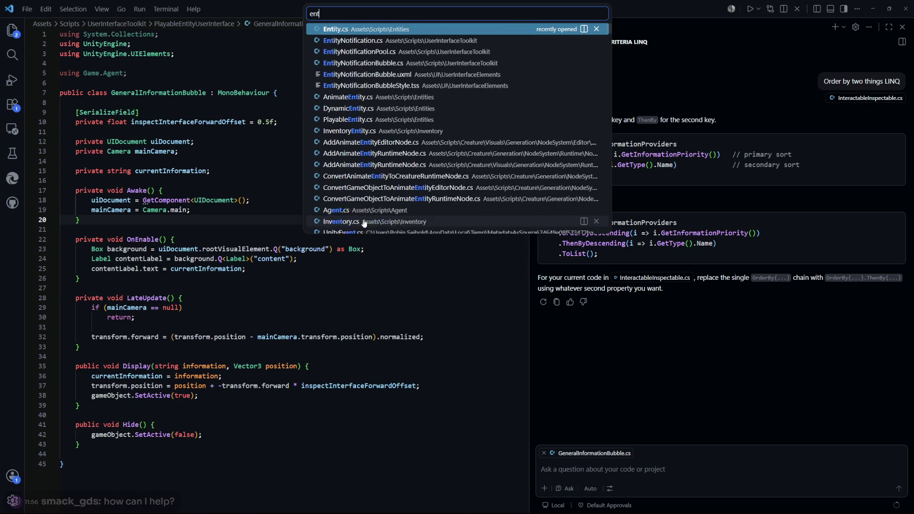
key(Return)
scroll(367, 245, up, 20)
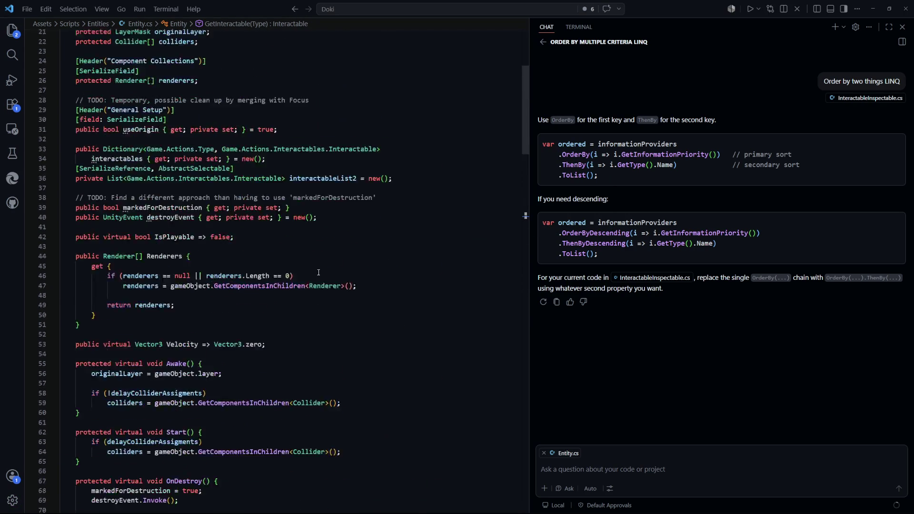
double_click(248, 184)
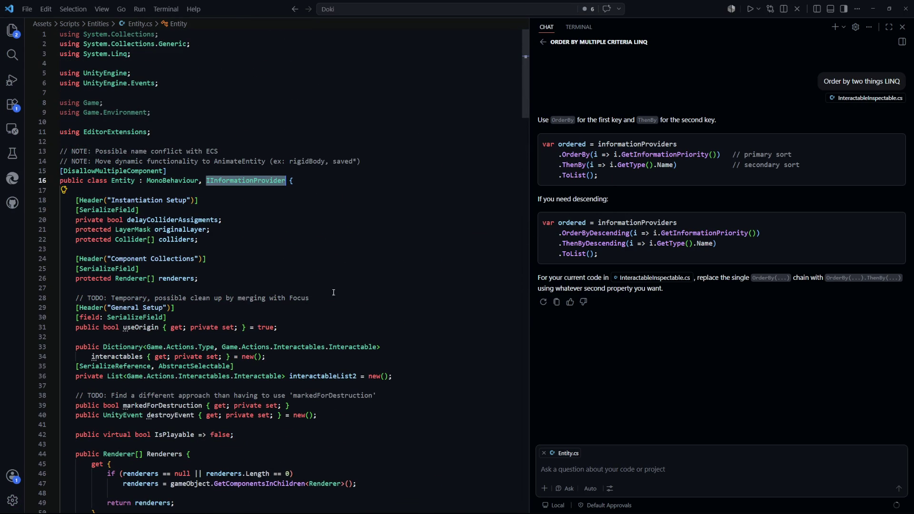
scroll(346, 249, down, 7)
scroll(346, 249, down, 20)
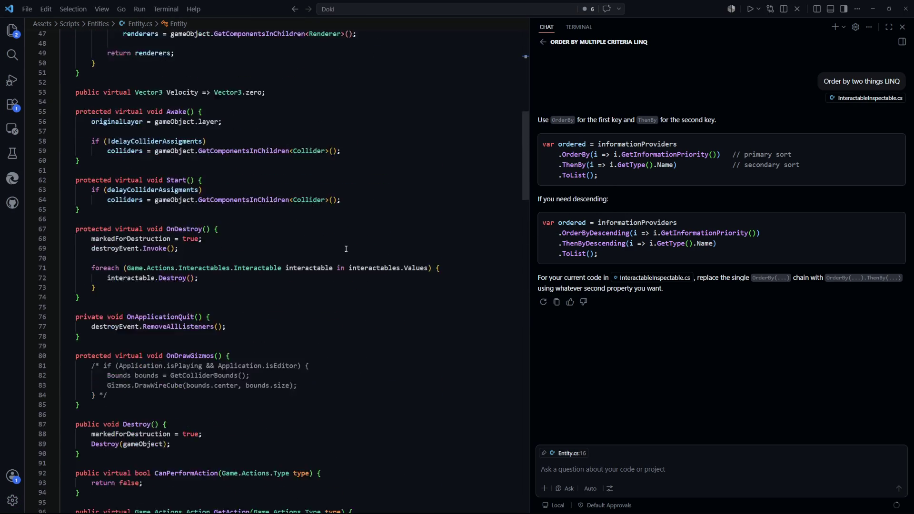
scroll(346, 248, up, 9)
click(347, 250)
Step: Search Entity.cs for 'gameOb' and 'information', then review the field declarations such as useOrigin
key(ctrl+f)
text(gameOb)
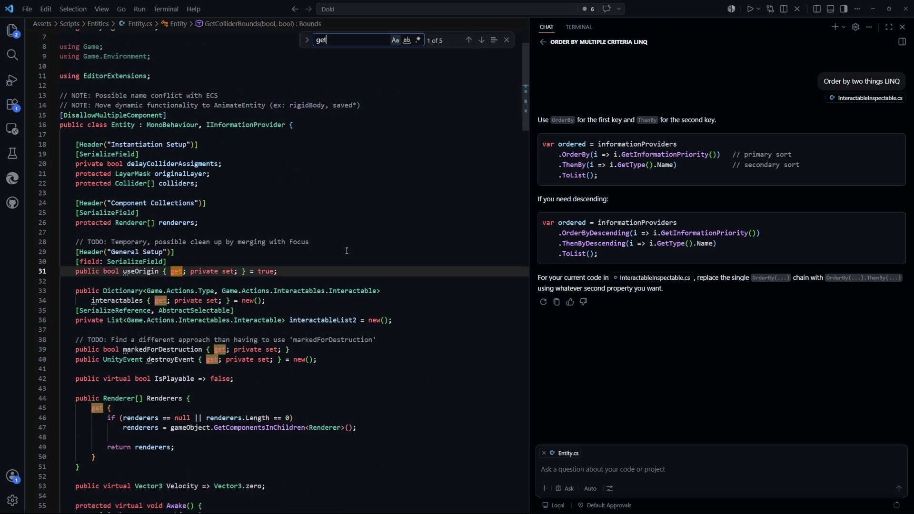
key(BackSpace)
key(BackSpace)
key(BackSpace)
text(information)
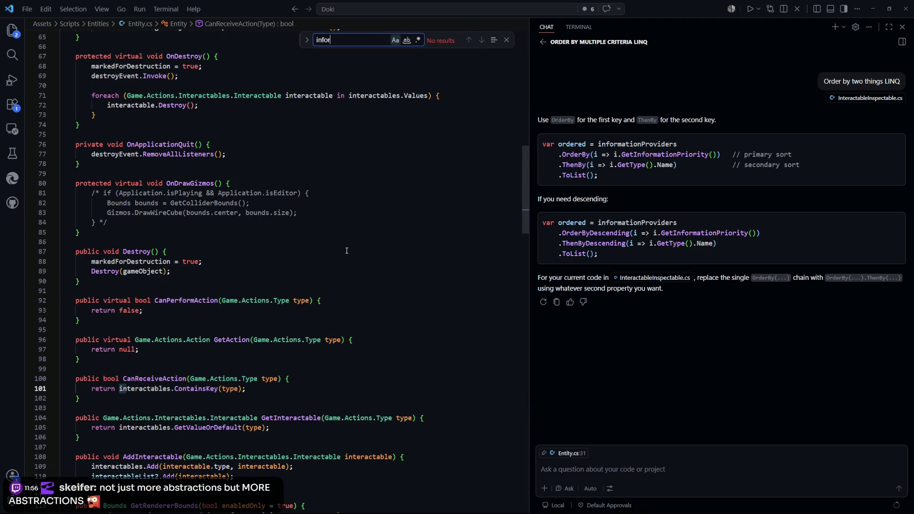
key(BackSpace)
key(BackSpace)
key(BackSpace)
key(BackSpace)
key(BackSpace)
key(BackSpace)
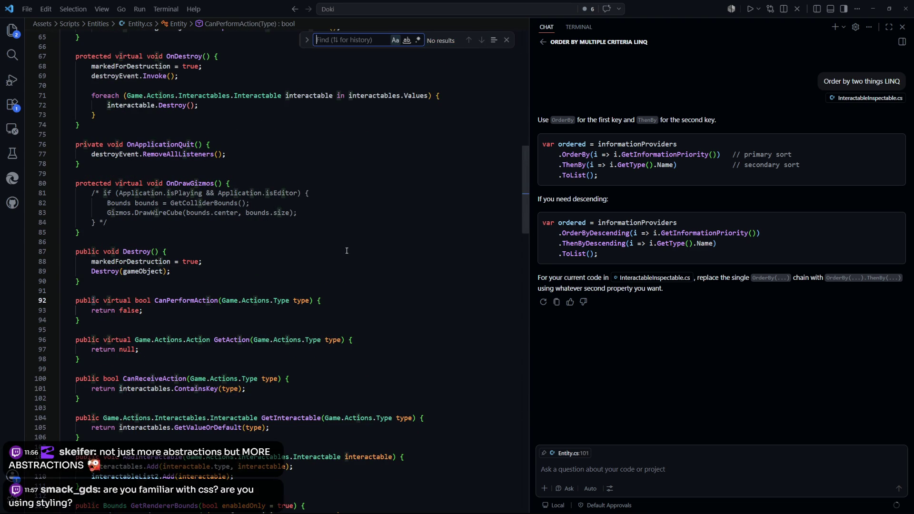
scroll(242, 130, up, 15)
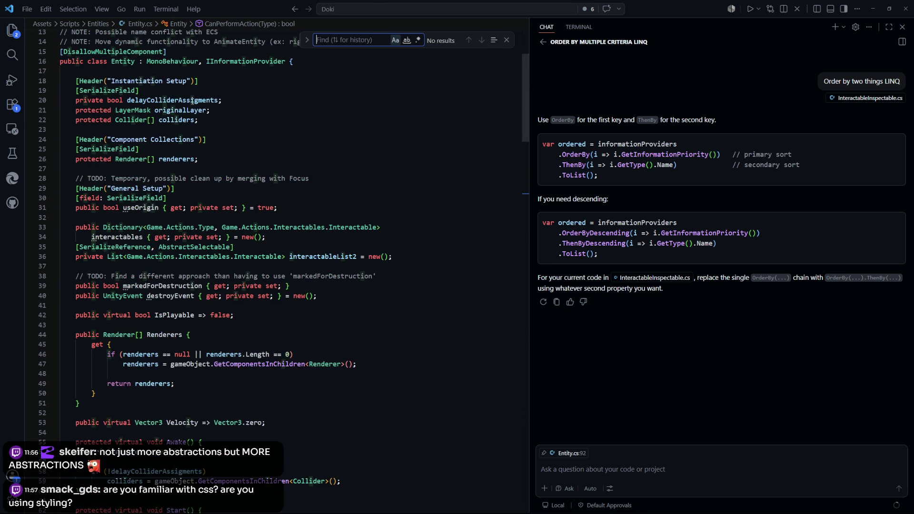
click(285, 257)
key(Escape)
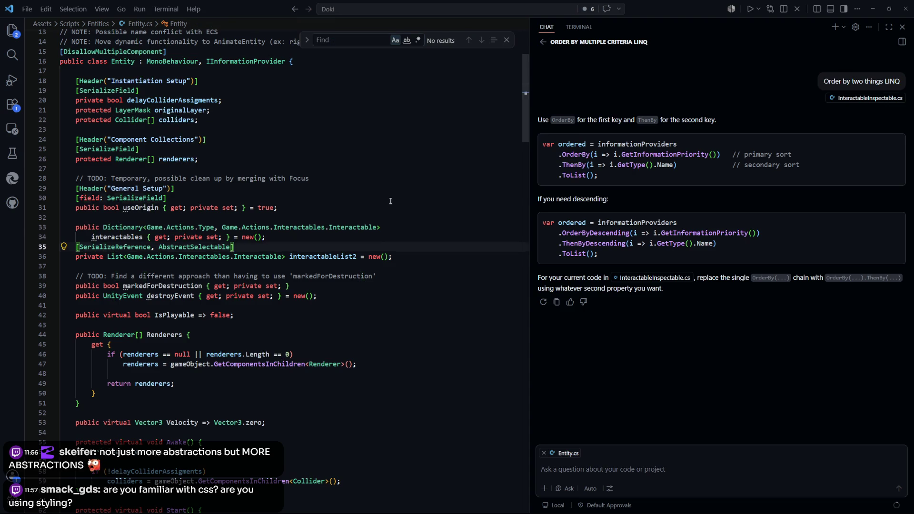
click(391, 198)
Step: Open IInformationProvider.cs and highlight its GetInformation declaration
key(ctrl+p)
key(Down)
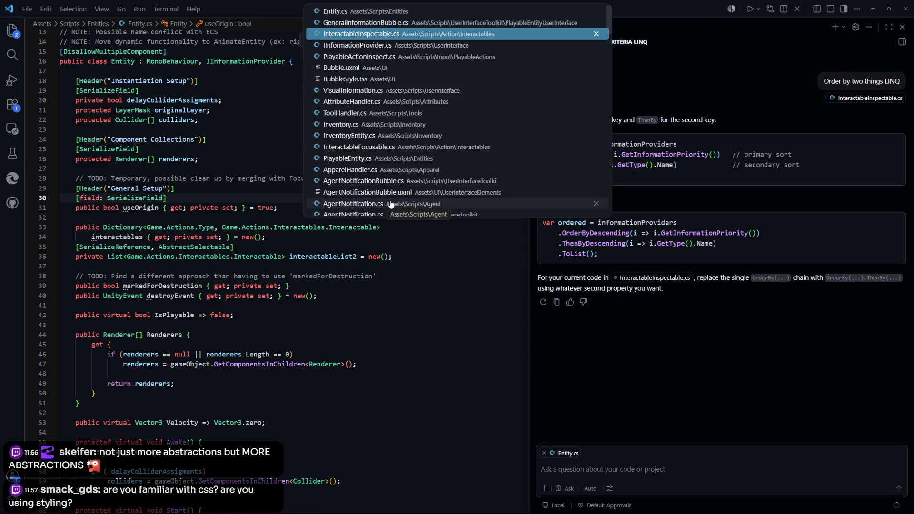
key(Down)
key(Return)
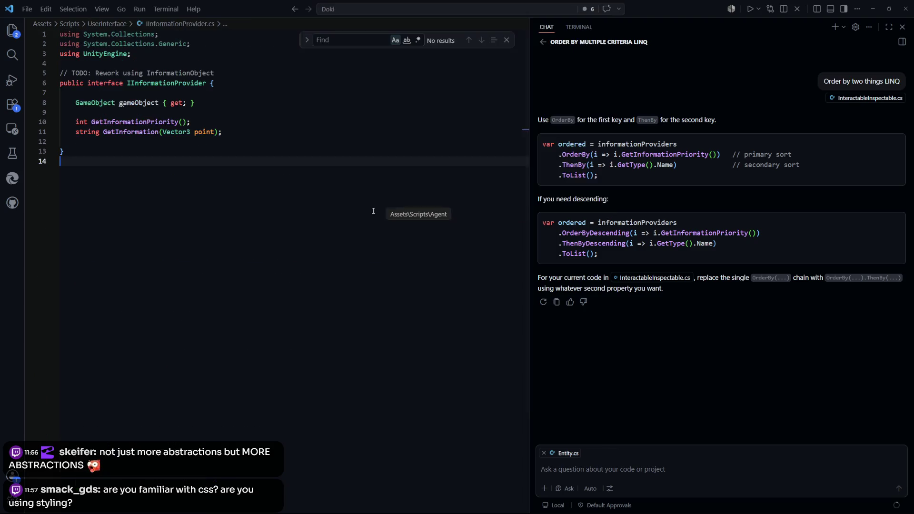
click(138, 133)
click(308, 214)
Step: Find GetInformation in Entity.cs and select its method on lines 137–138
key(ctrl+Tab)
key(ctrl+f)
text(GetInformation)
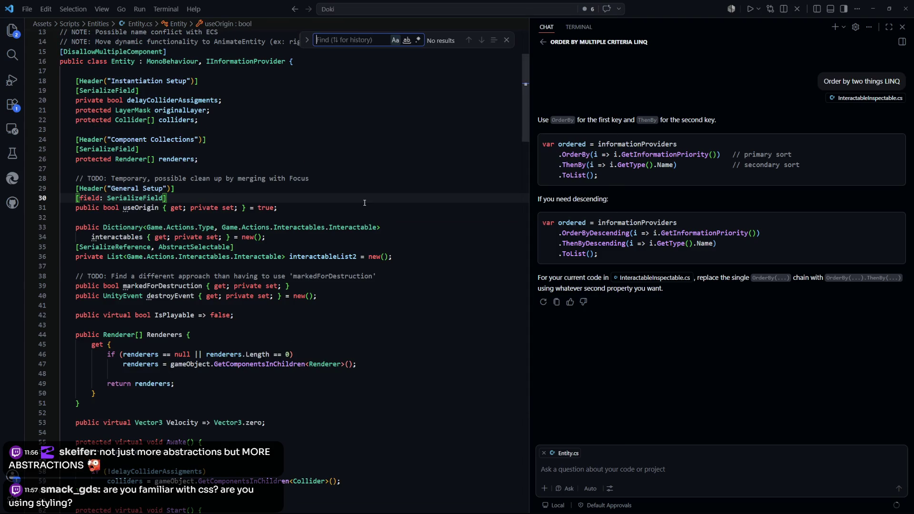
key(Return)
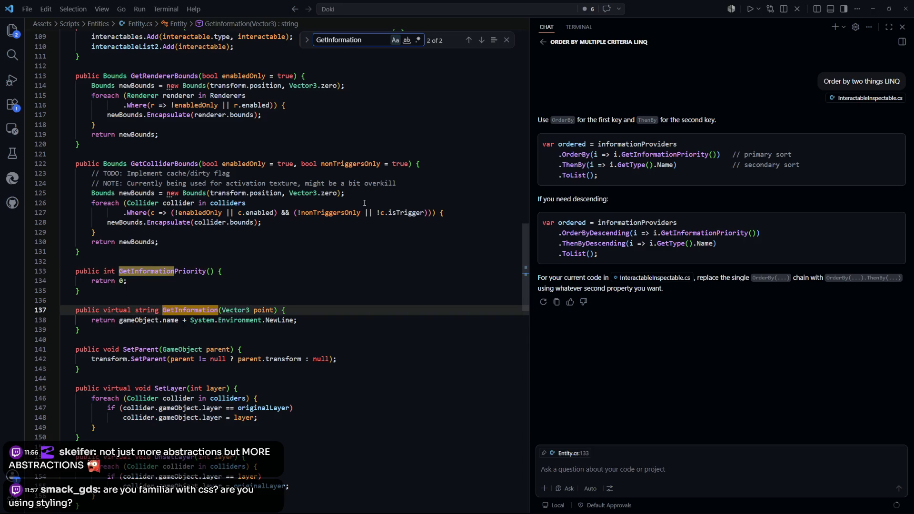
scroll(310, 245, down, 2)
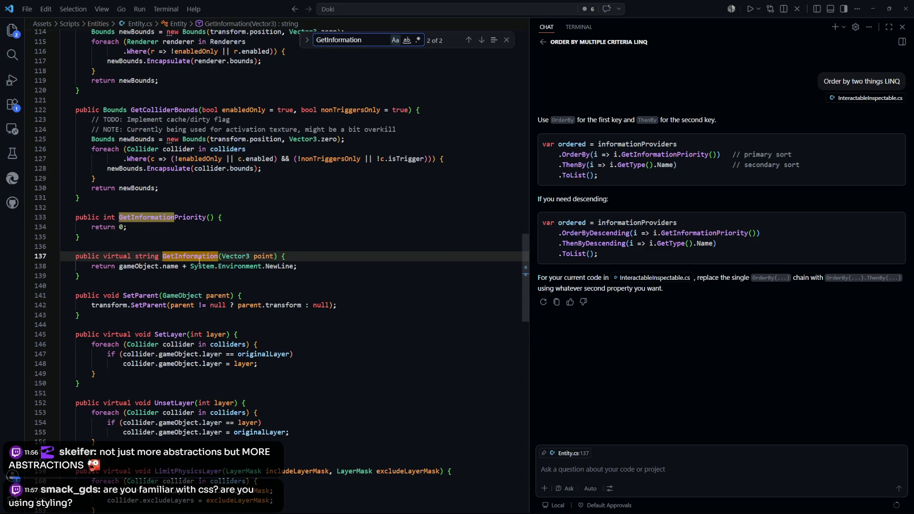
drag(333, 269, 61, 256)
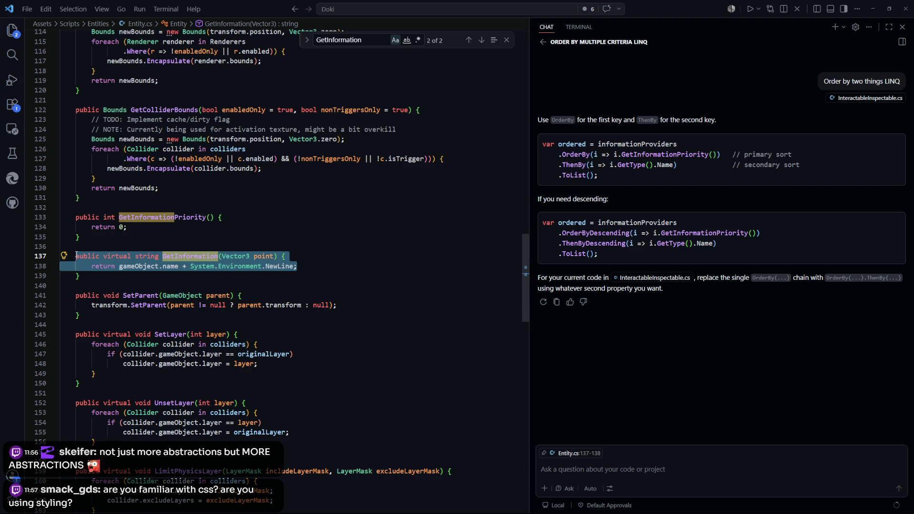
click(328, 237)
Step: Open DynamicEntity.cs and look through it for GetInformation
key(ctrl+p)
text(dyna)
key(Return)
scroll(369, 225, down, 4)
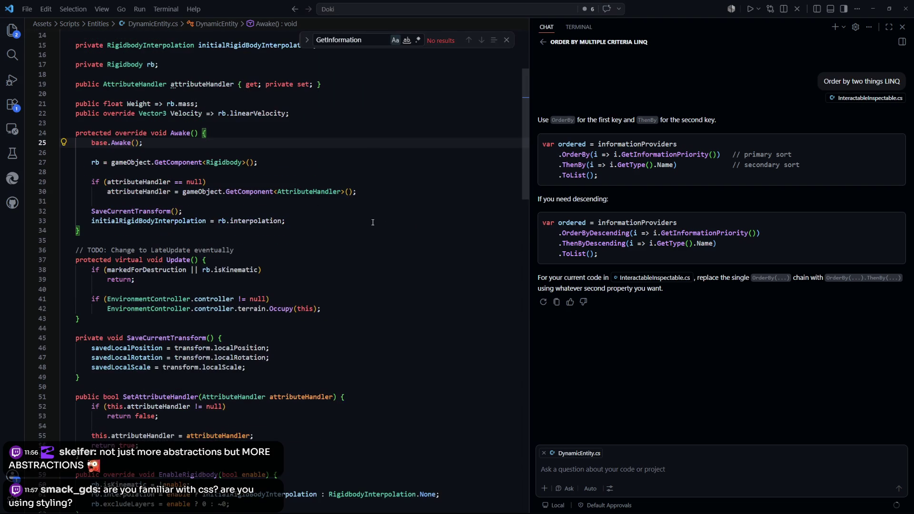
scroll(369, 224, down, 9)
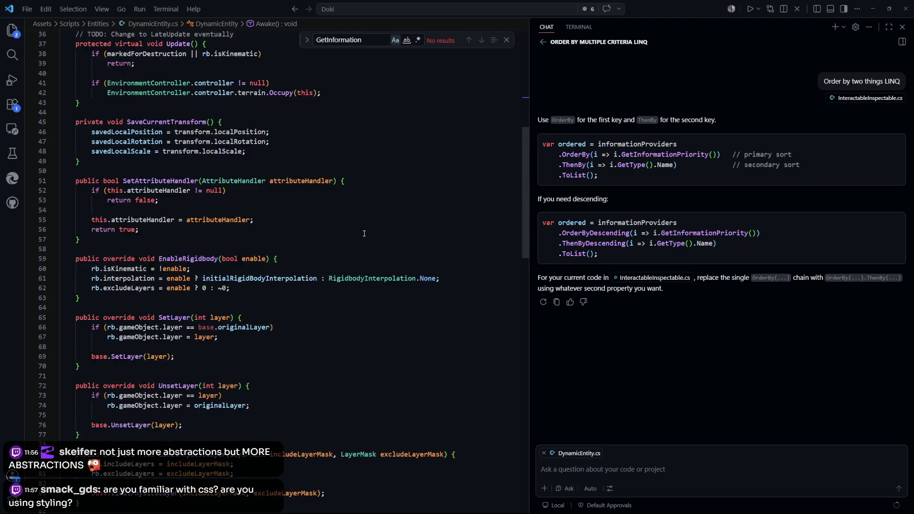
key(ctrl+f)
click(397, 193)
Step: Open AnimateEntity.cs, then return to Unity and start the game
key(ctrl+p)
text(anim)
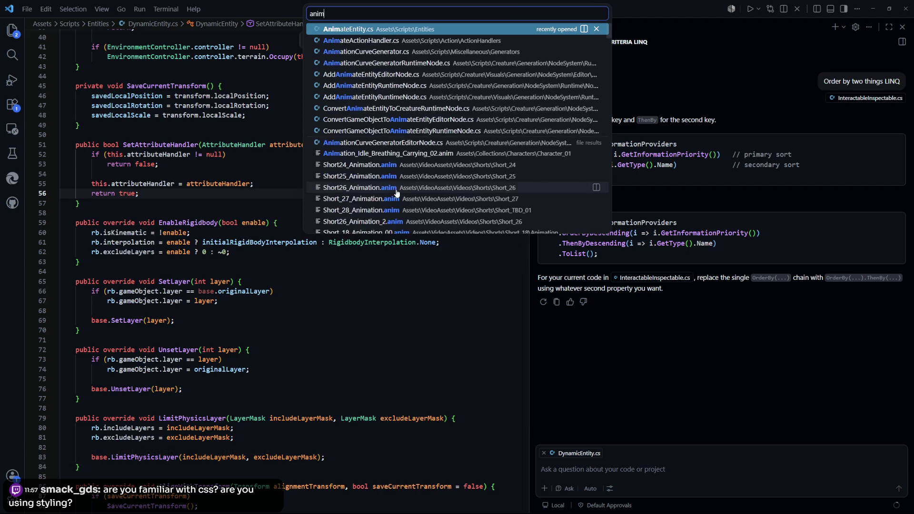
key(Return)
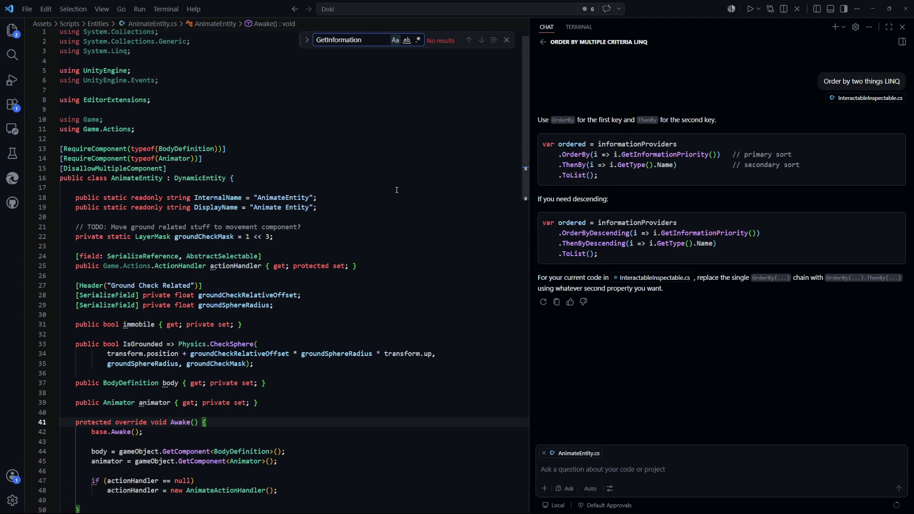
key(ctrl+p)
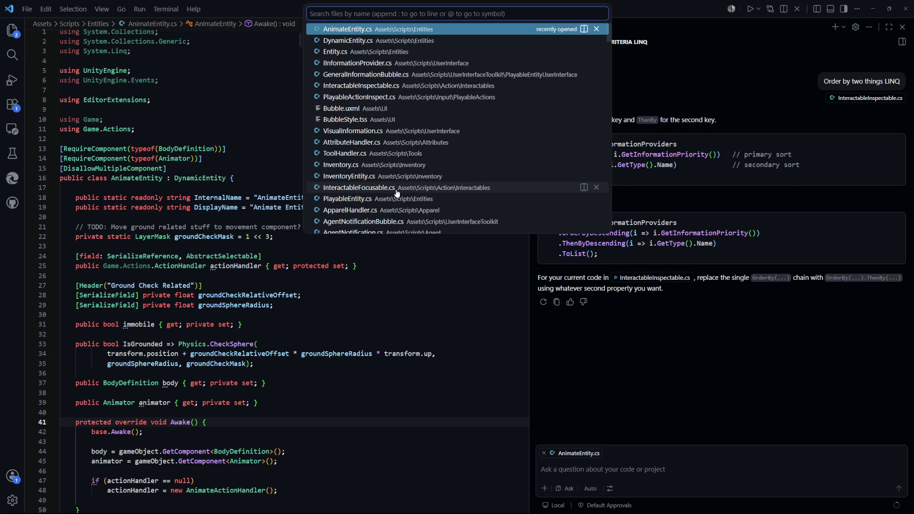
key(Escape)
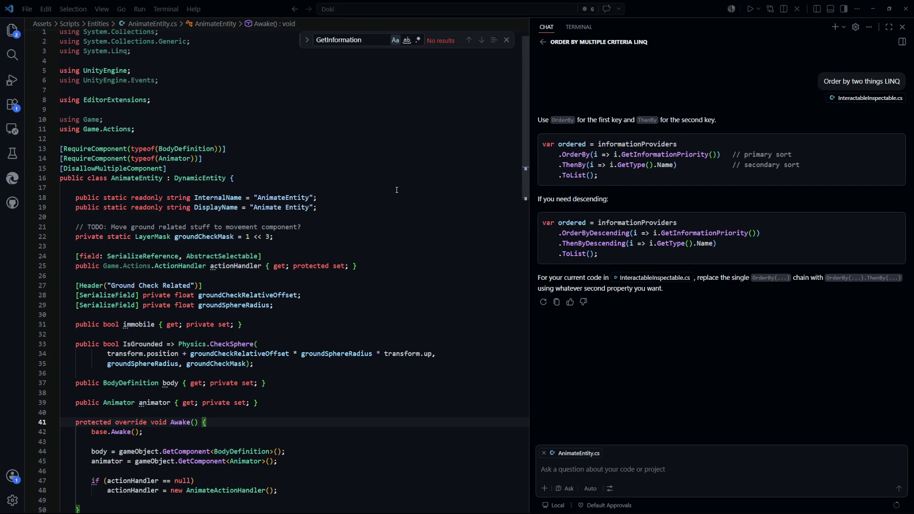
key(alt+Tab)
click(449, 23)
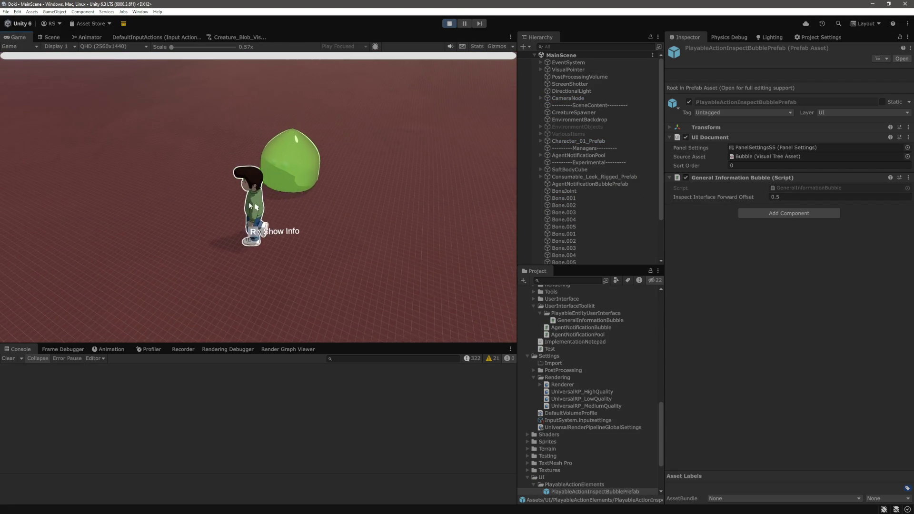
Step: Show the character's info panel with clothing, attributes and inventory, then pause the game
mouse_move(262, 205)
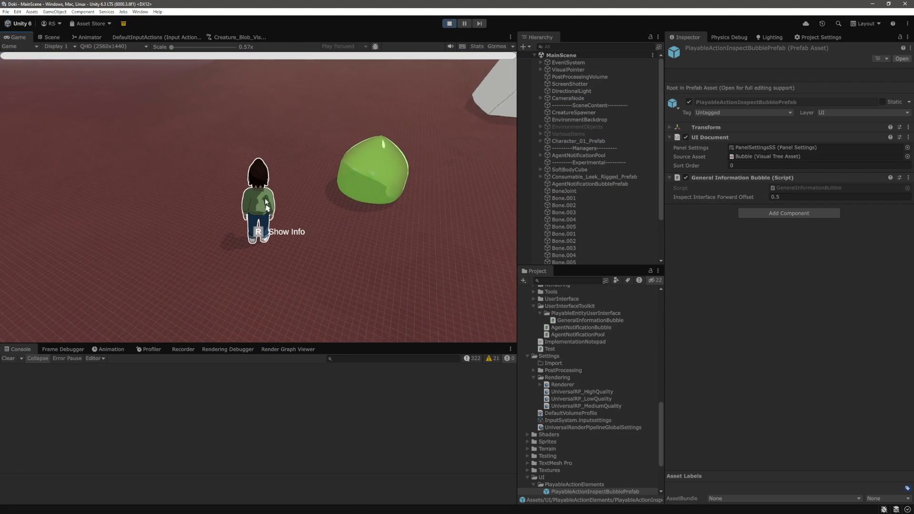
click(261, 204)
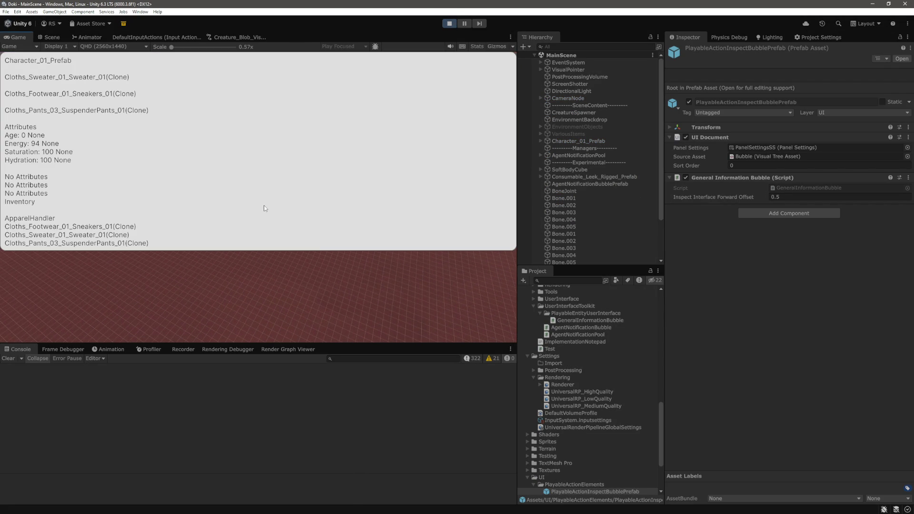
key(ctrl+shift+p)
scroll(629, 413, down, 5)
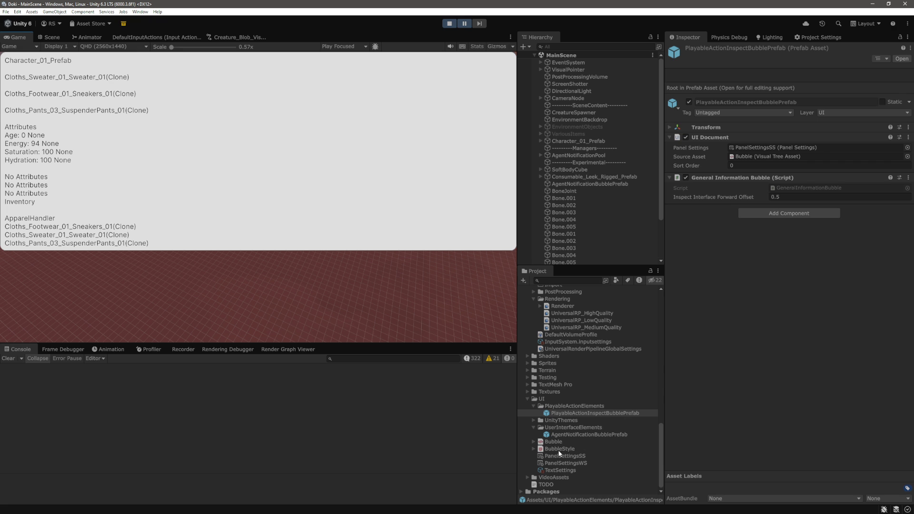
key(alt+Tab)
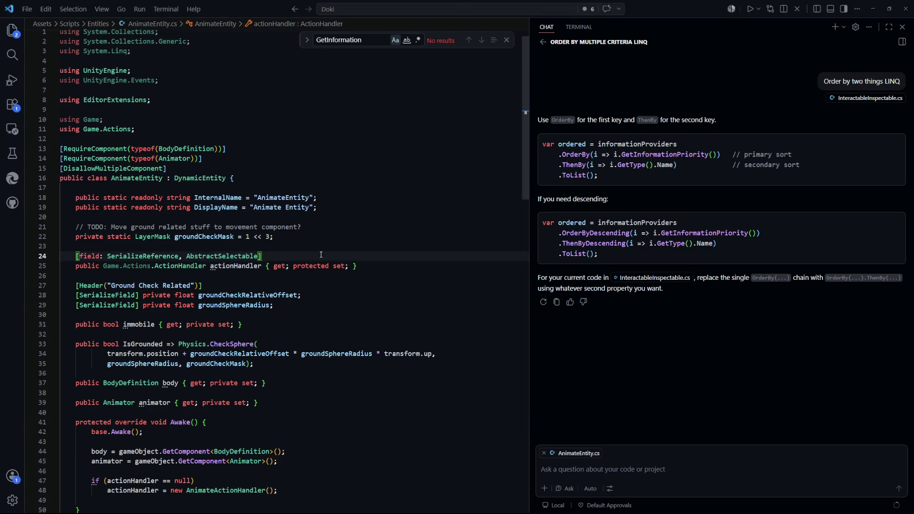
Step: Open the BubbleStyle.tss stylesheet, then return to Unity to view the running game's info panel
key(ctrl+p)
text(bubbl)
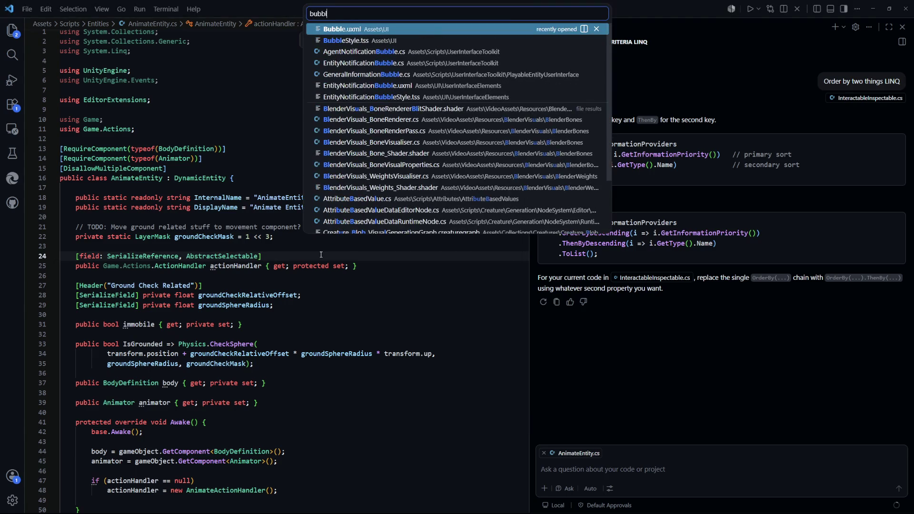
key(Down)
key(Return)
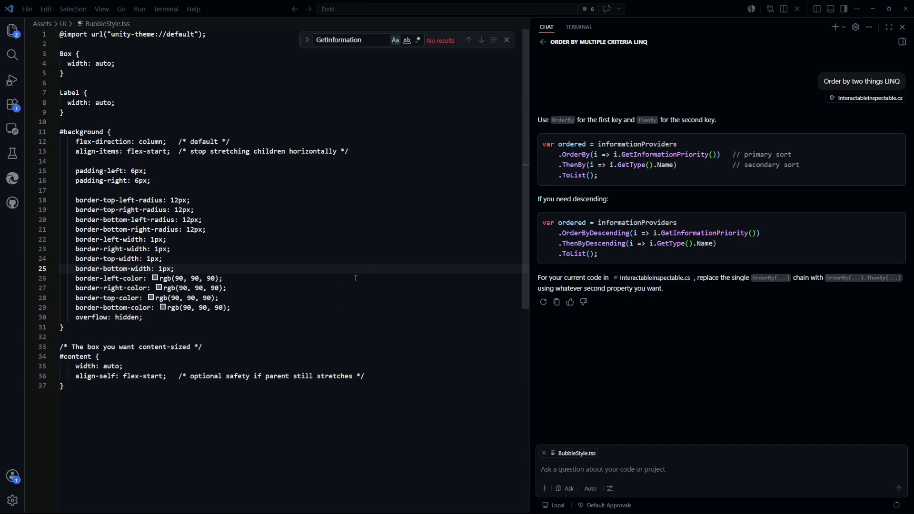
key(alt+Tab)
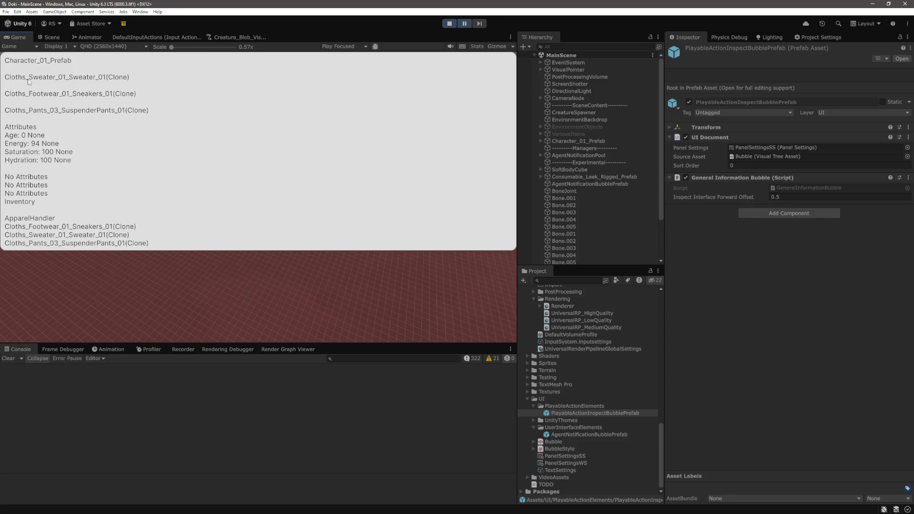
Step: Stop play mode and bring up GeneralInformationBubble.cs in VS Code
click(449, 24)
key(alt+Tab)
key(ctrl+Tab)
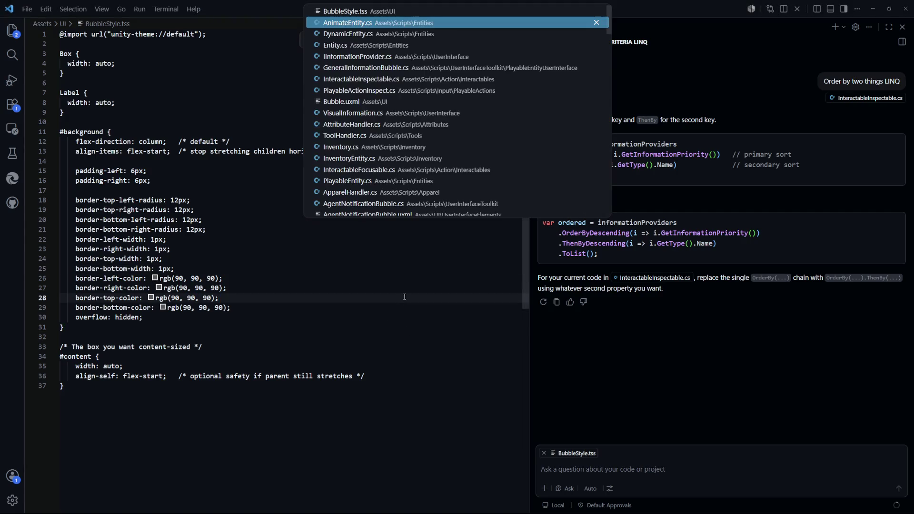
key(ctrl+Tab)
key(ctrl+Tab)
key(ctrl+Tab)
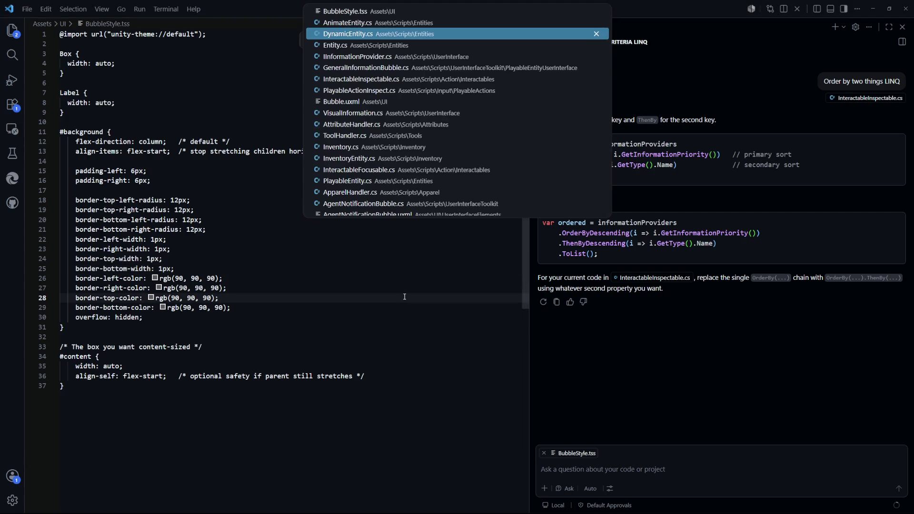
key(ctrl+Tab)
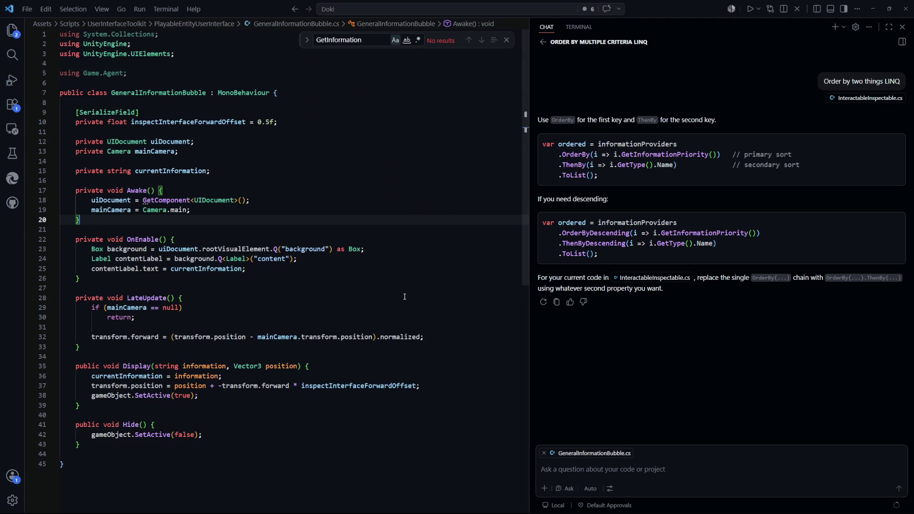
scroll(299, 301, down, 2)
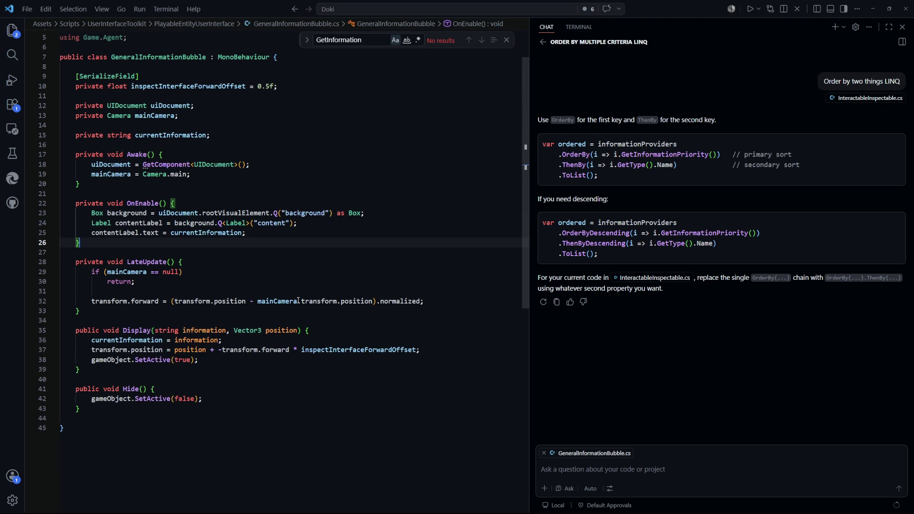
Step: Switch through the recent files to PlayableActionInspect.cs
key(ctrl+Tab)
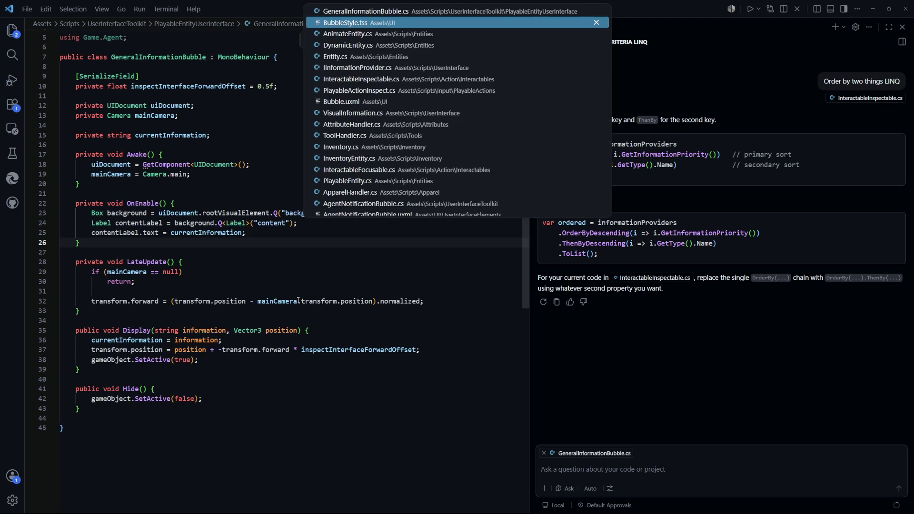
key(Tab)
key(Tab)
key(Tab)
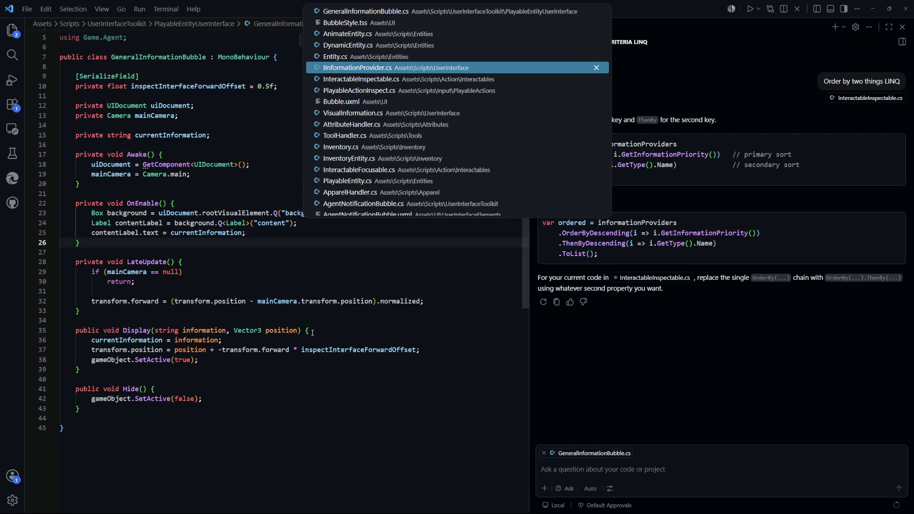
key(shift+Tab)
key(shift+Tab)
key(shift+Tab)
key(Tab)
key(Tab)
key(Tab)
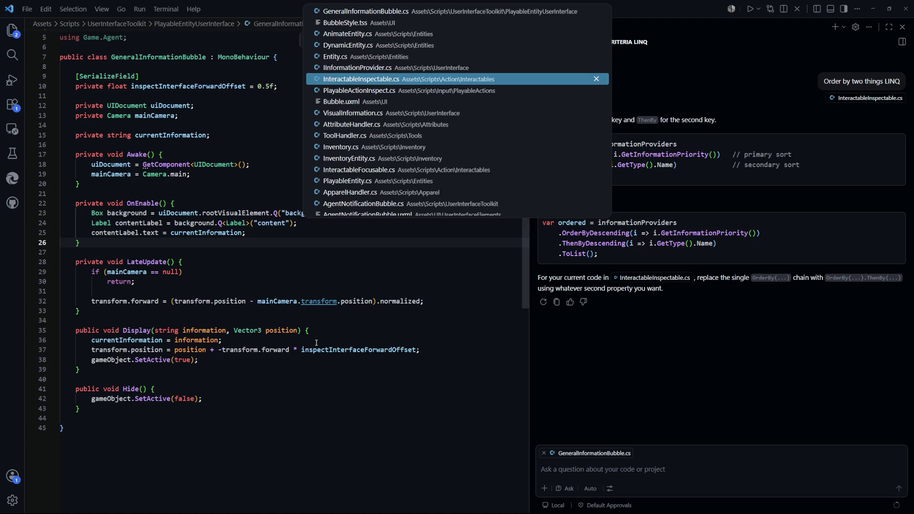
key(Tab)
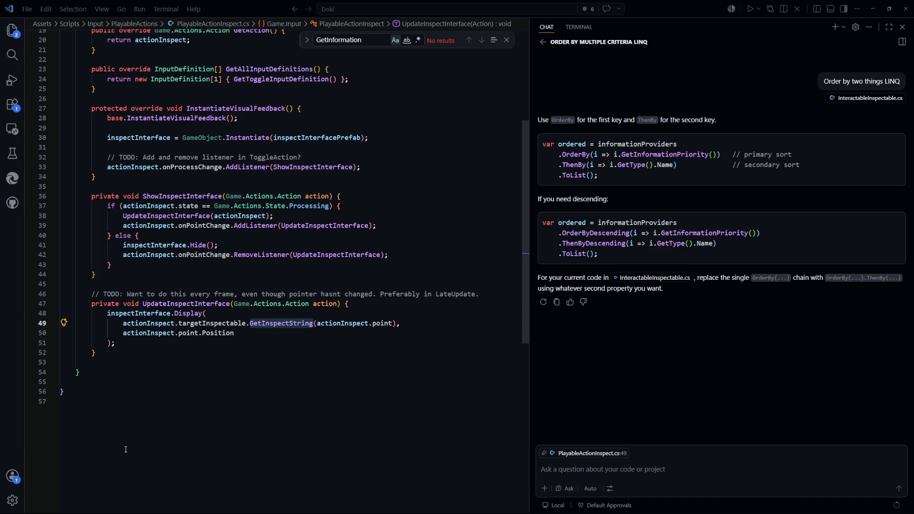
Step: Review UpdateInspectInterface's GetInspectString call on line 49 and Hide() on line 41, then search files for 'inspectable'
click(283, 411)
scroll(282, 411, up, 5)
scroll(283, 411, down, 2)
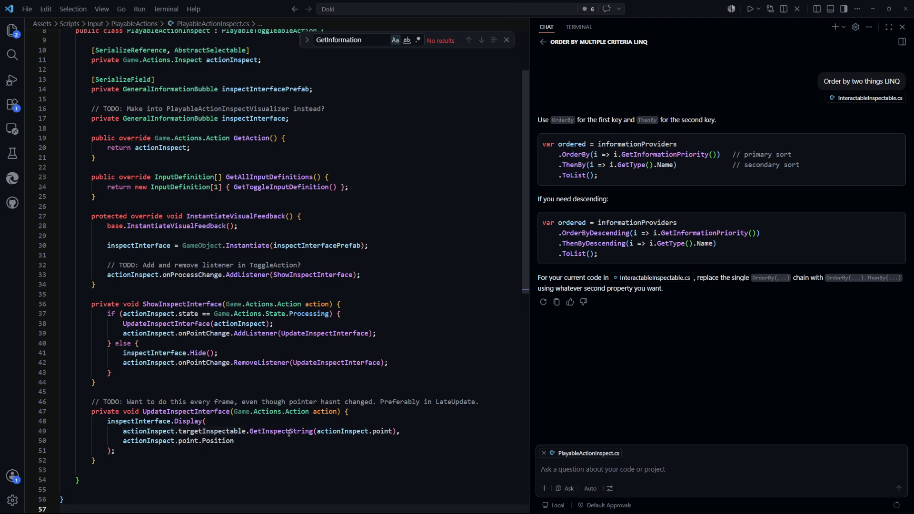
click(305, 431)
key(Down)
key(Down)
click(213, 431)
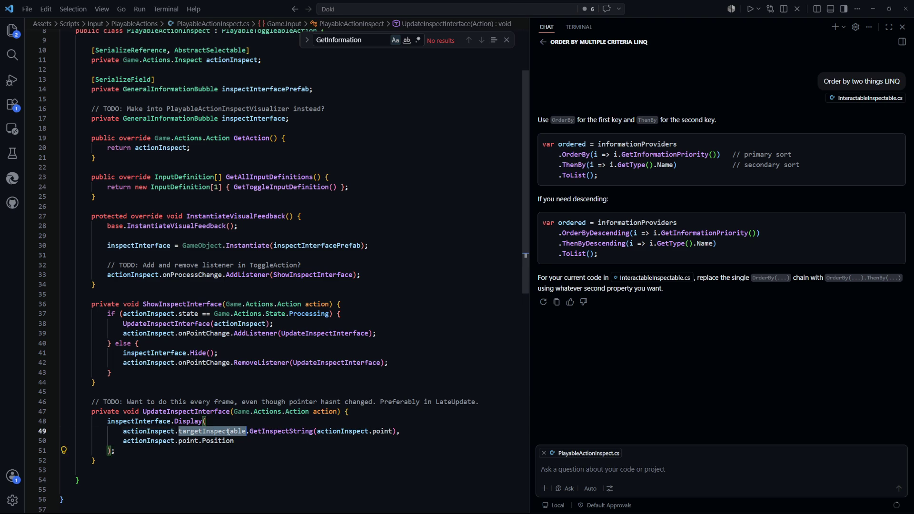
click(394, 349)
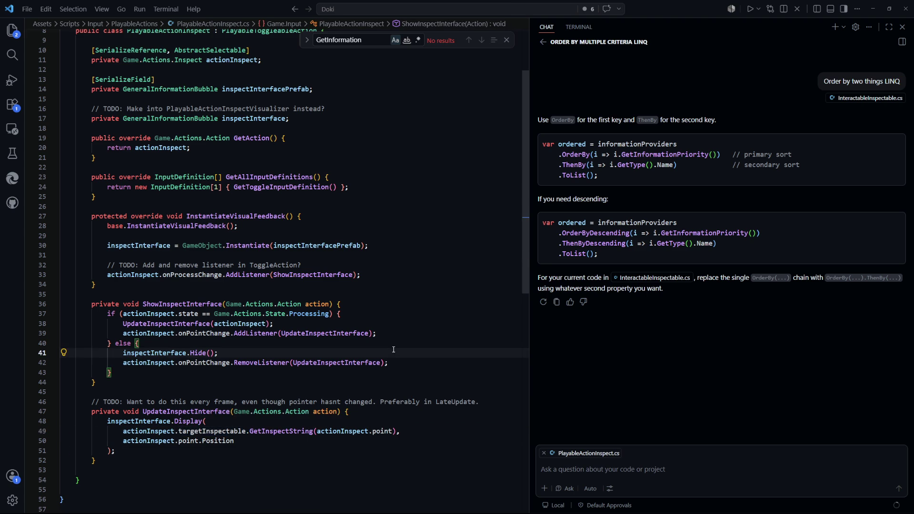
key(ctrl+p)
text(inspectable)
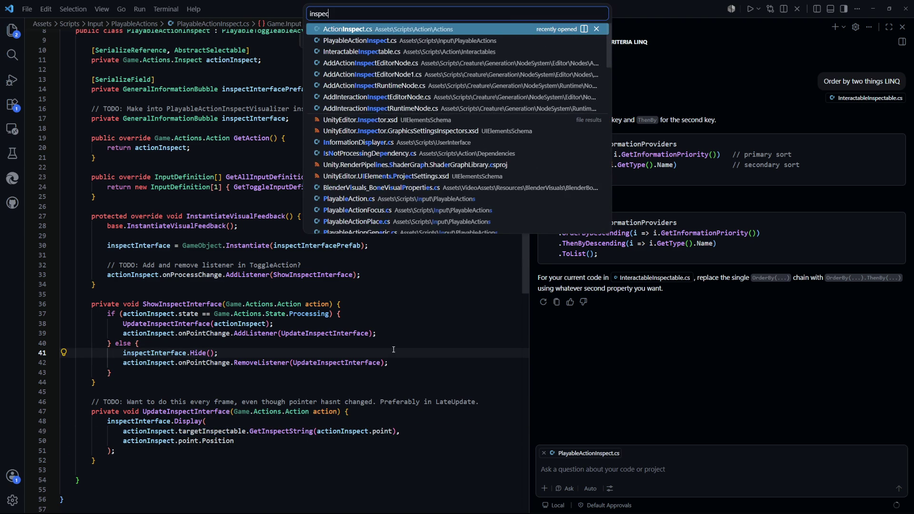
Step: Open InteractableInspectable.cs at its InstantiateSpecifics method
key(Return)
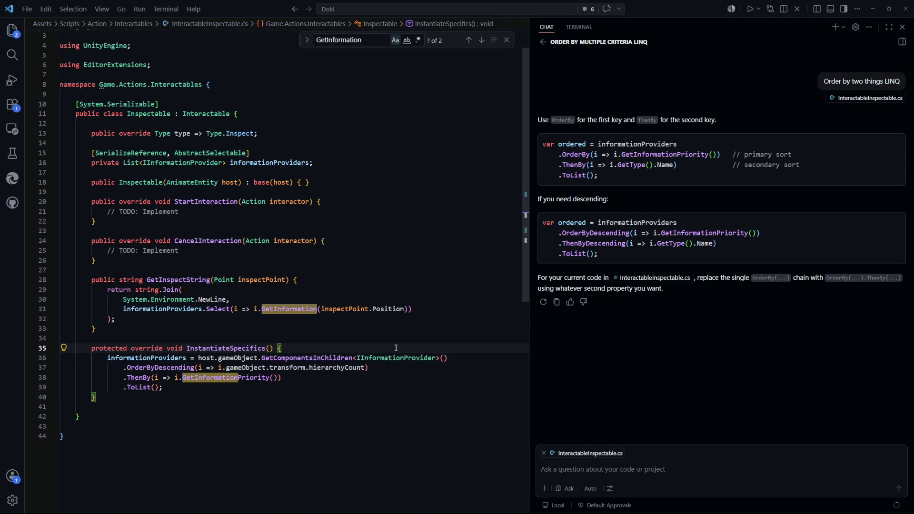
scroll(286, 333, down, 3)
click(243, 276)
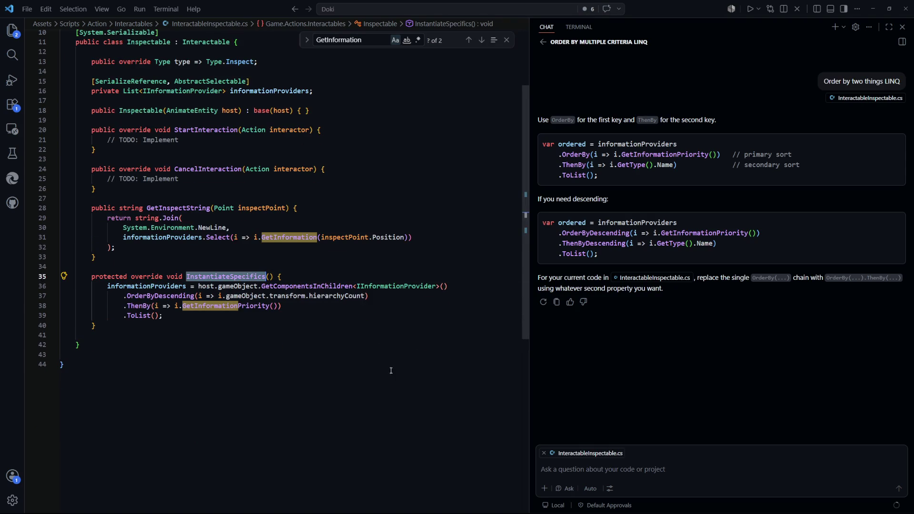
key(Down)
key(Down)
key(Down)
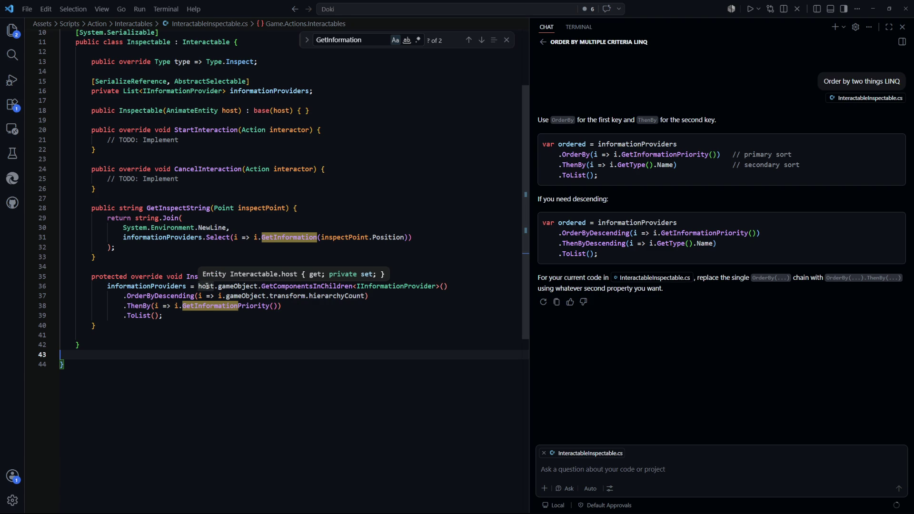
mouse_move(243, 290)
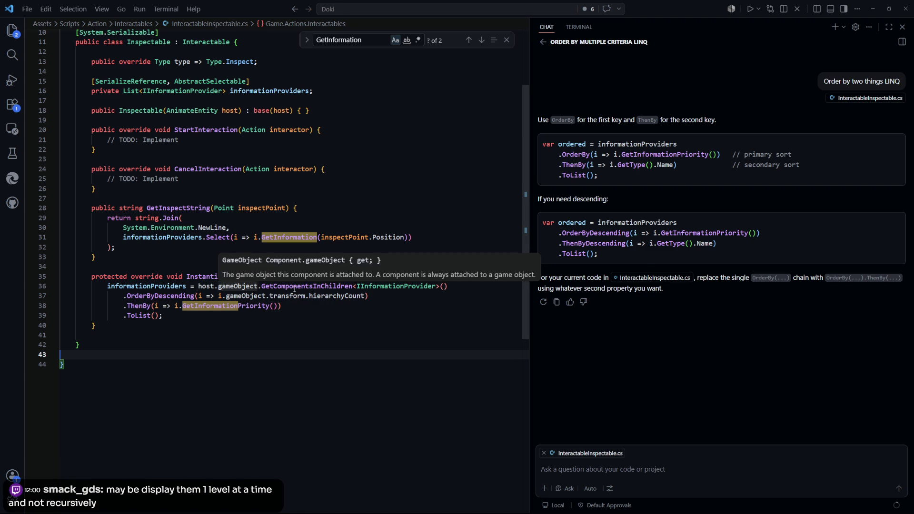
mouse_move(295, 289)
Step: Select OrderByDescending and hierarchyCount on line 37, then open the Transform.hierarchyCount docs in the browser
double_click(160, 295)
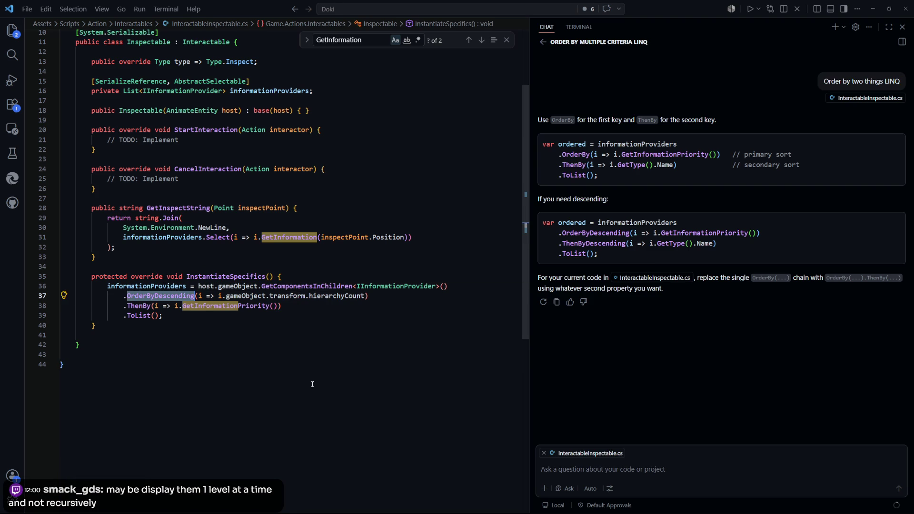
drag(362, 296, 280, 296)
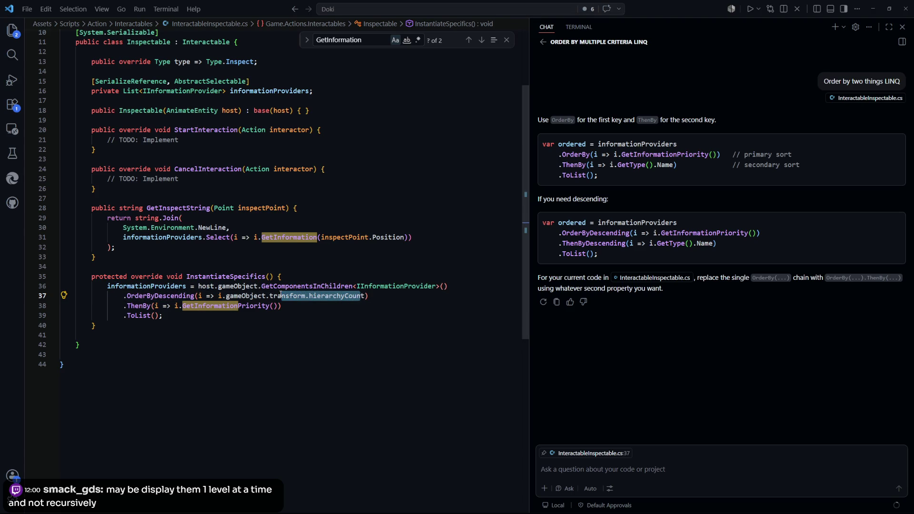
click(280, 325)
drag(365, 296, 309, 295)
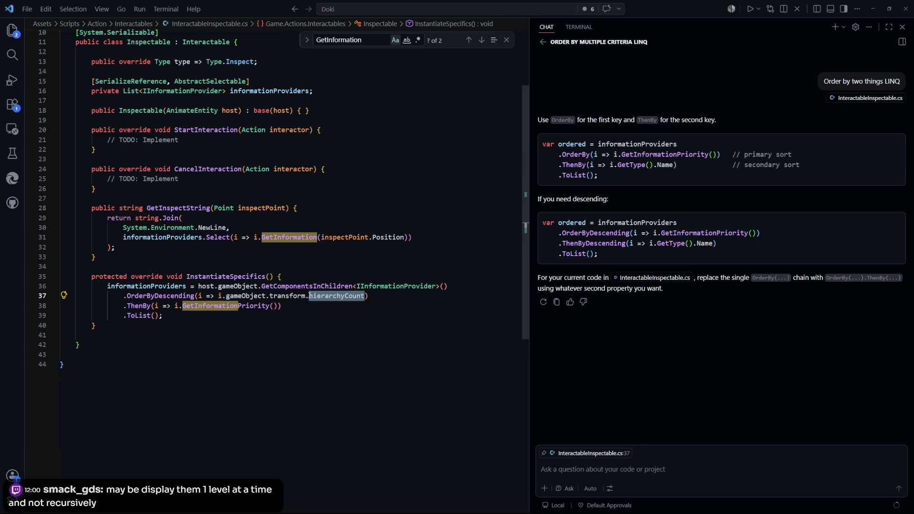
drag(368, 374, 369, 354)
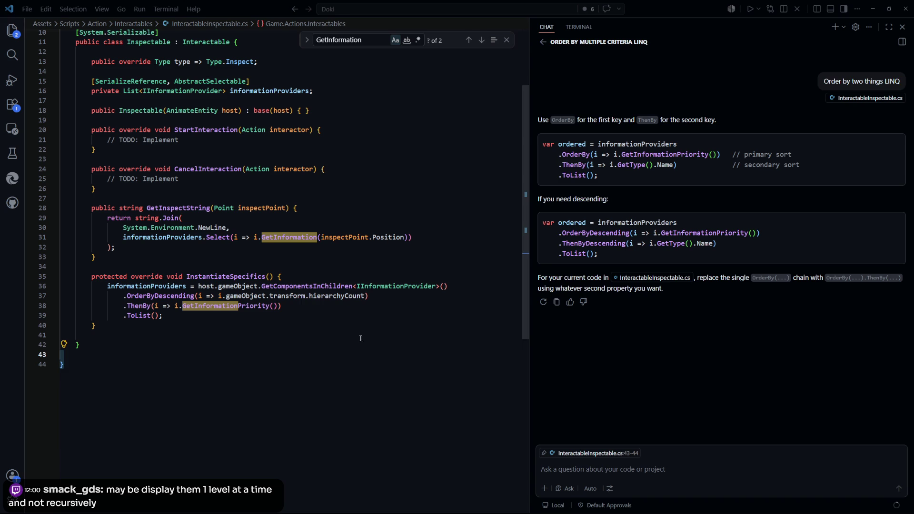
key(alt+Tab)
click(198, 261)
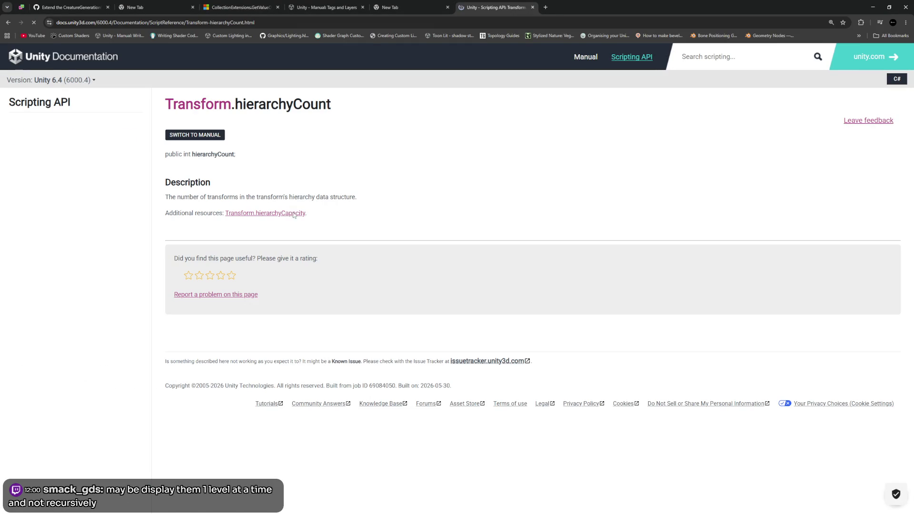
Step: Go from the Transform class page to hierarchyCapacity and mark the internal-representation sentence
key(alt+Left)
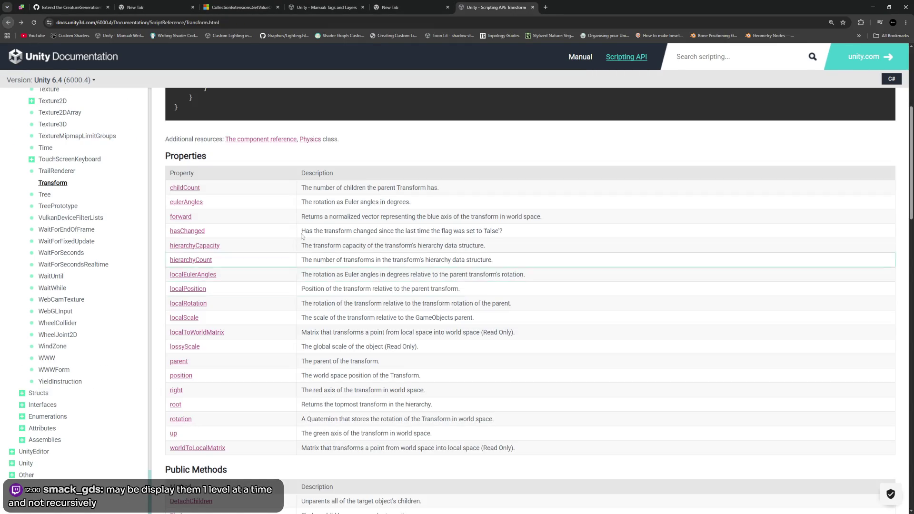
click(202, 246)
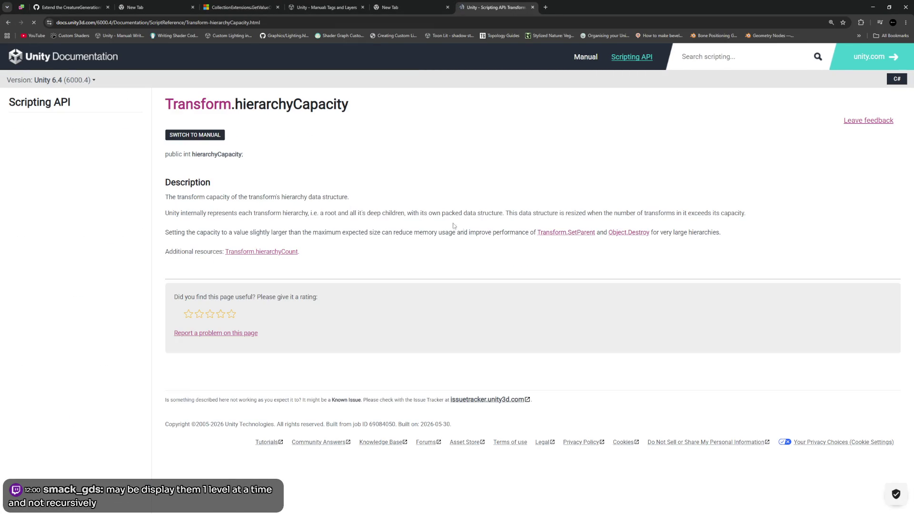
mouse_move(173, 212)
mouse_down()
mouse_move(337, 216)
mouse_move(326, 223)
mouse_move(748, 217)
mouse_move(750, 241)
mouse_up()
click(199, 224)
Step: Mark the sentences about setting the capacity, a root and children, and the hierarchy definition
mouse_move(195, 232)
mouse_down()
mouse_move(317, 234)
mouse_move(333, 243)
mouse_move(362, 235)
mouse_move(732, 243)
mouse_move(395, 221)
mouse_move(395, 213)
mouse_move(386, 232)
mouse_up()
click(732, 243)
click(386, 232)
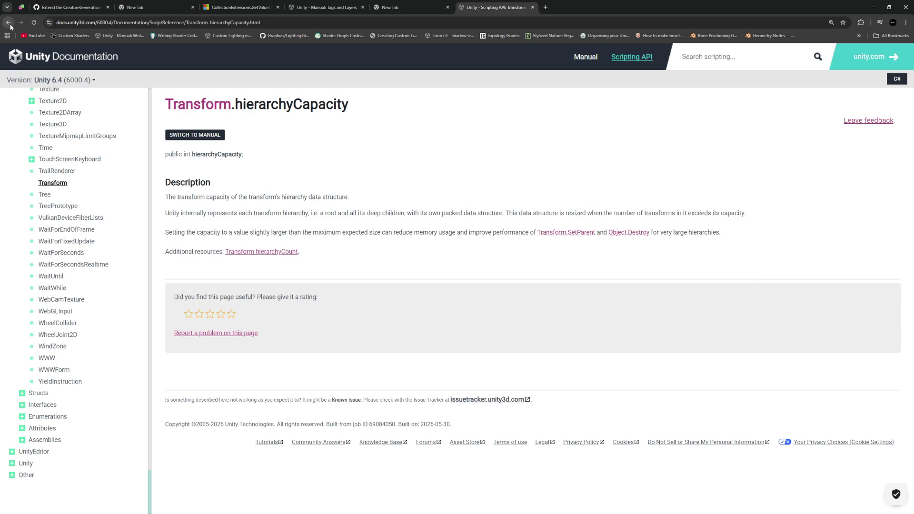
drag(275, 213, 362, 217)
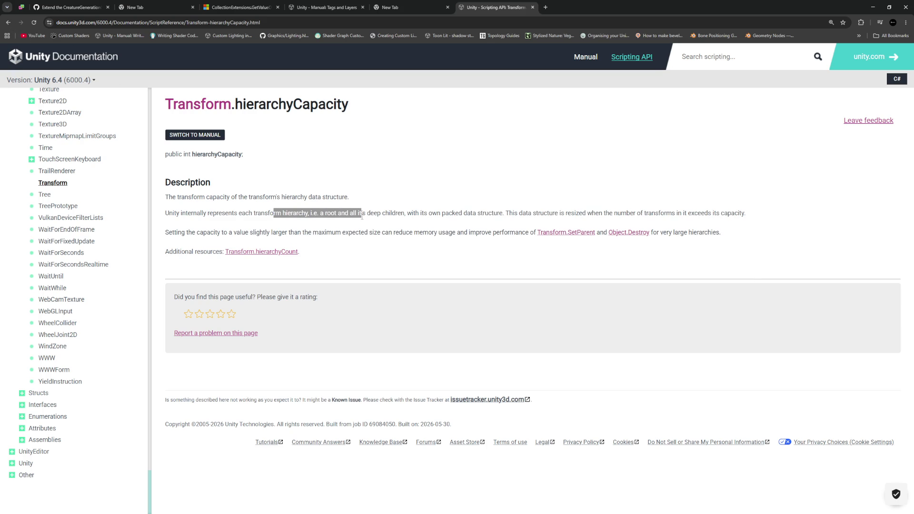
click(362, 217)
drag(246, 213, 385, 215)
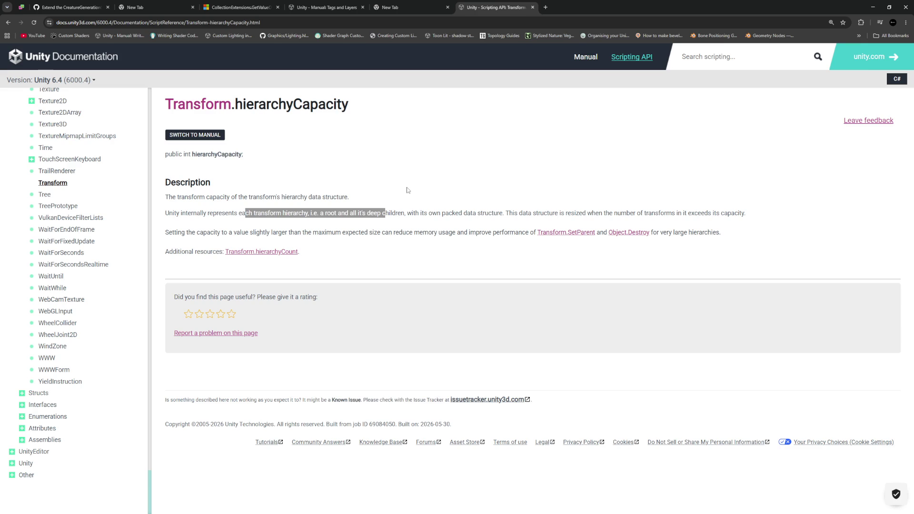
Step: Leave the hierarchyCapacity docs page for InteractableInspectable.cs in Visual Studio Code
key(alt+Tab)
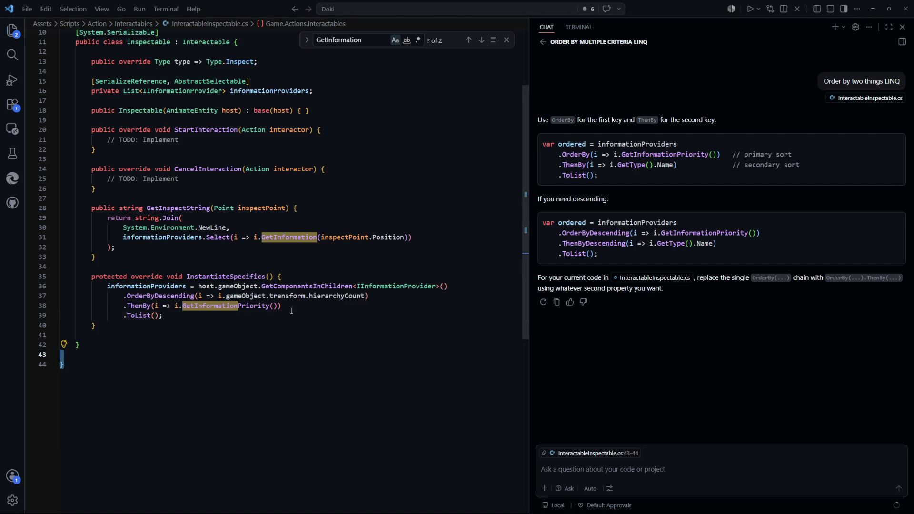
click(298, 322)
click(238, 286)
click(312, 329)
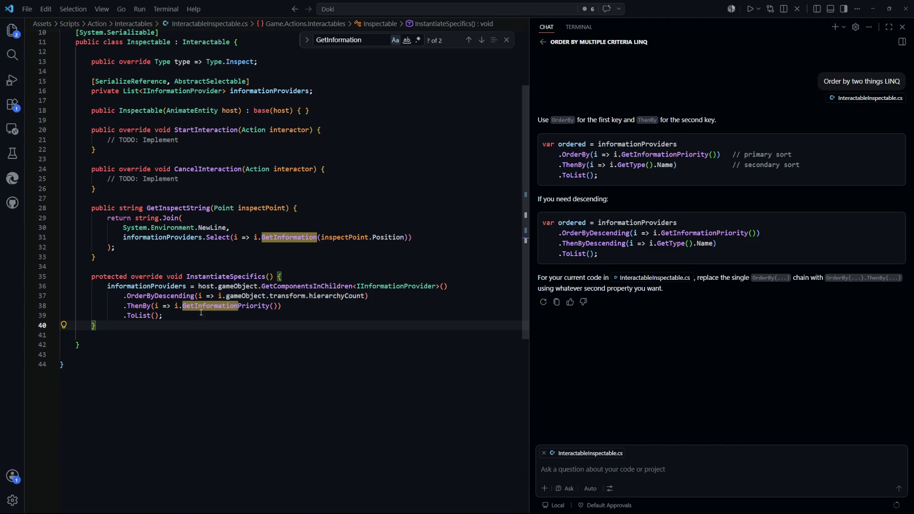
drag(368, 296, 124, 296)
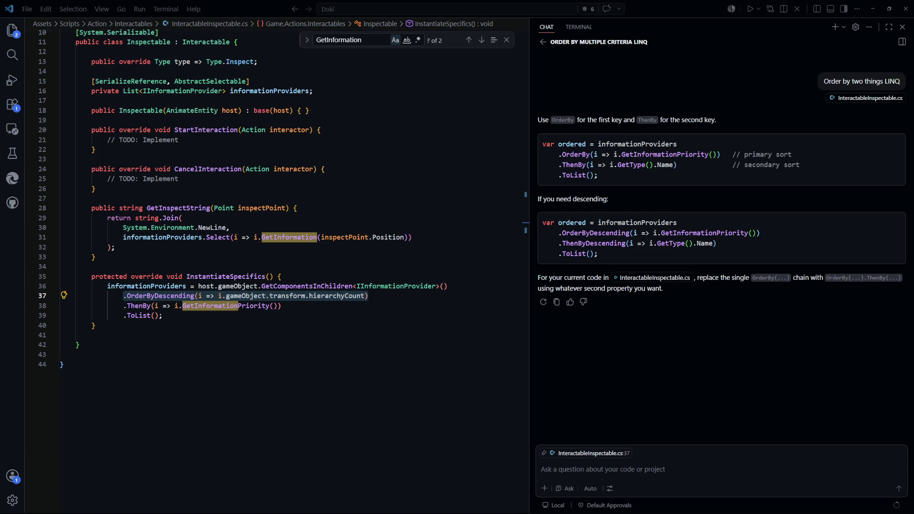
click(304, 276)
click(310, 314)
double_click(245, 296)
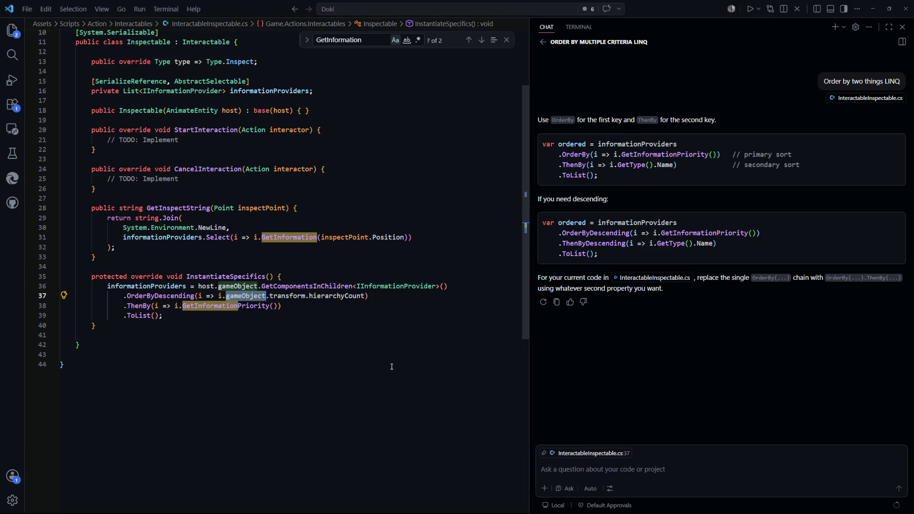
click(331, 303)
Step: Add an empty foreach loop over the sorted information providers after .ToList()
key(Down)
key(Return)
key(Return)
text(Debug.)
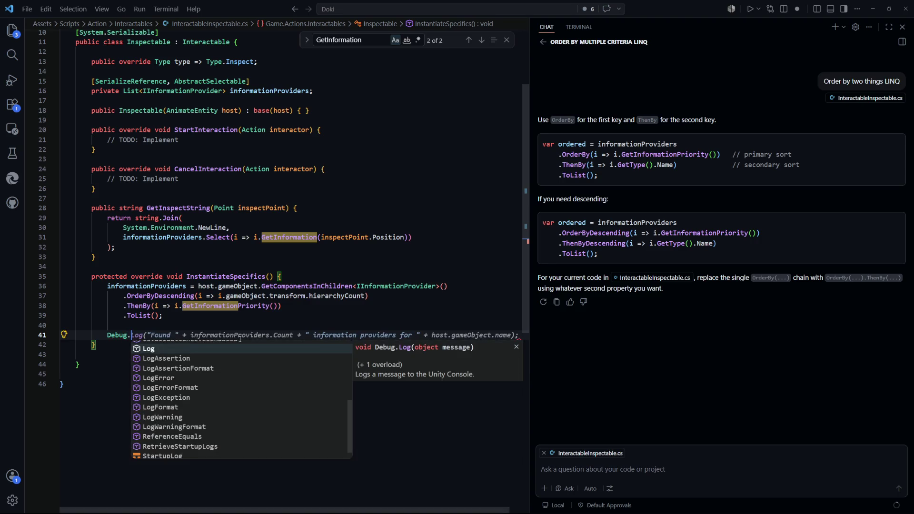
key(BackSpace)
key(BackSpace)
key(BackSpace)
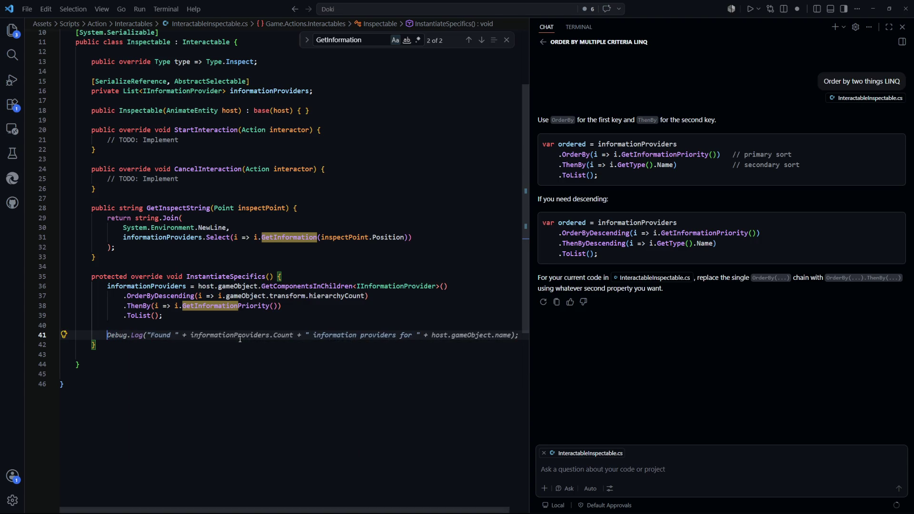
text(foreach ()
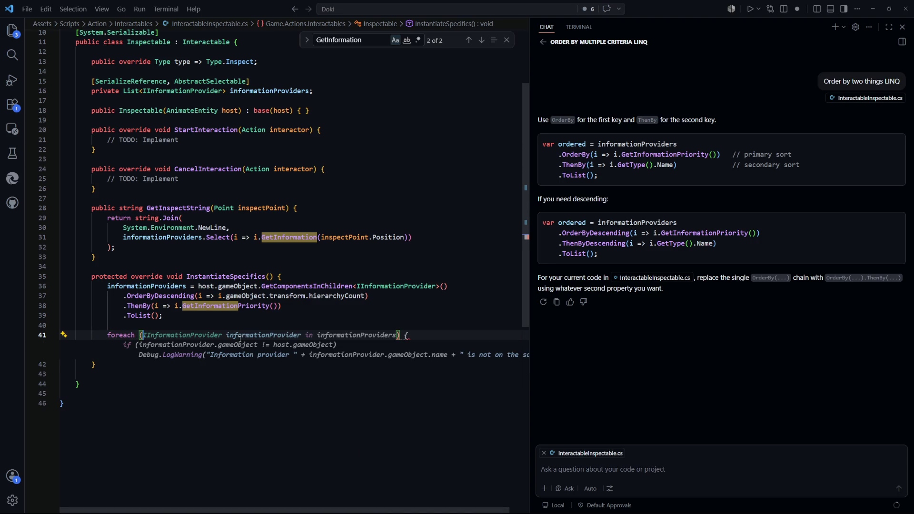
key(Tab)
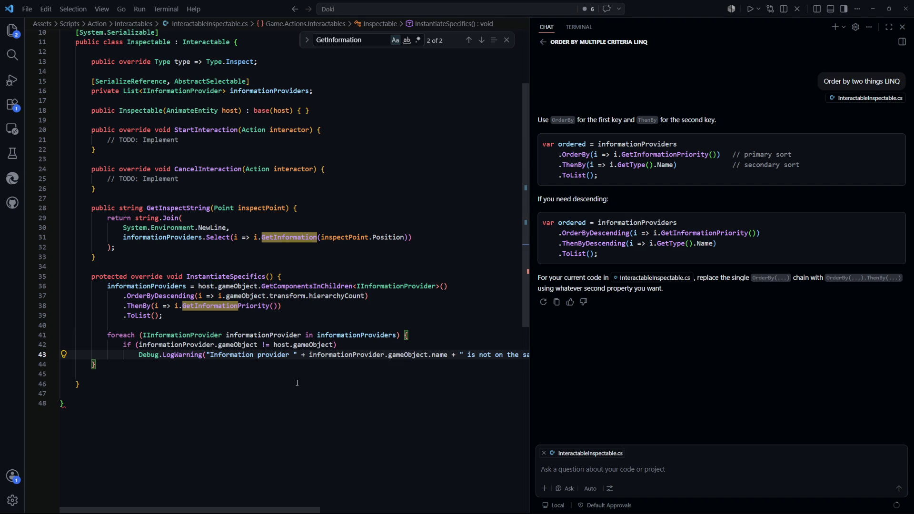
key(ctrl+shift+k)
key(Up)
key(shift+Home)
key(BackSpace)
key(BackSpace)
key(Return)
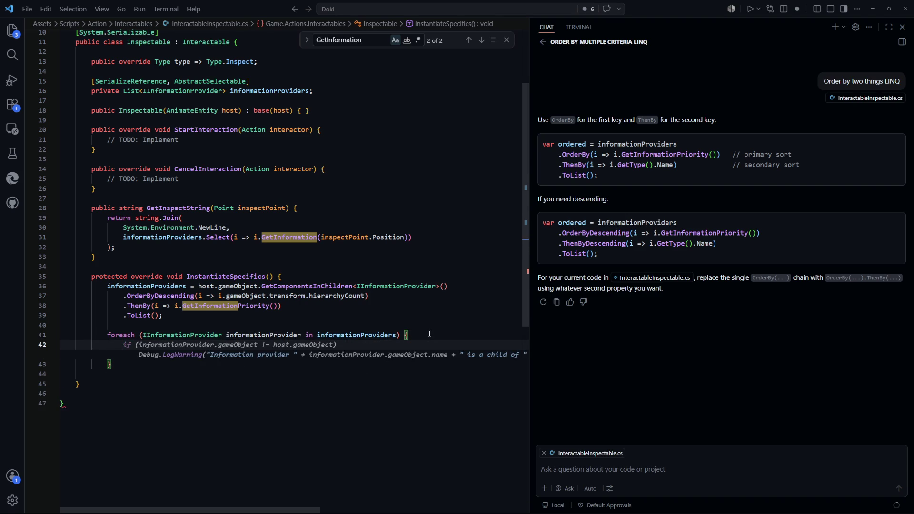
key(Return)
text(})
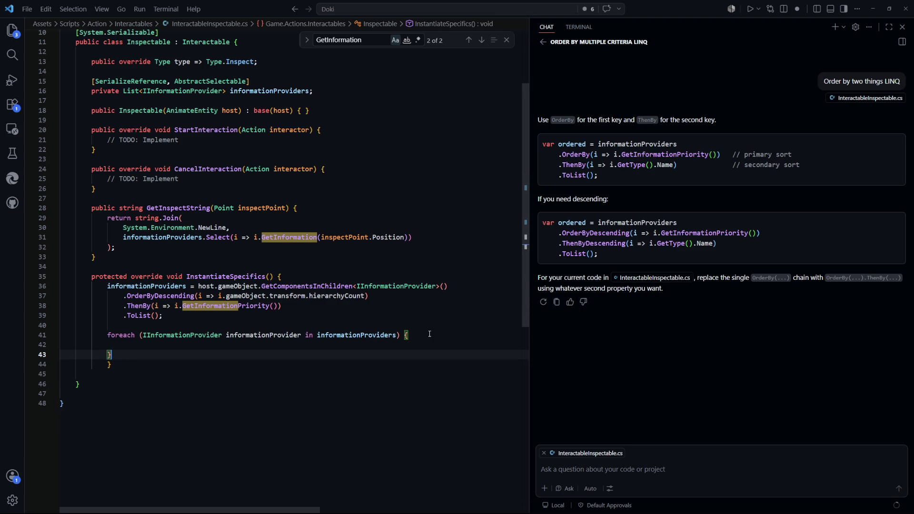
key(Down)
key(shift+Tab)
key(Up)
key(Up)
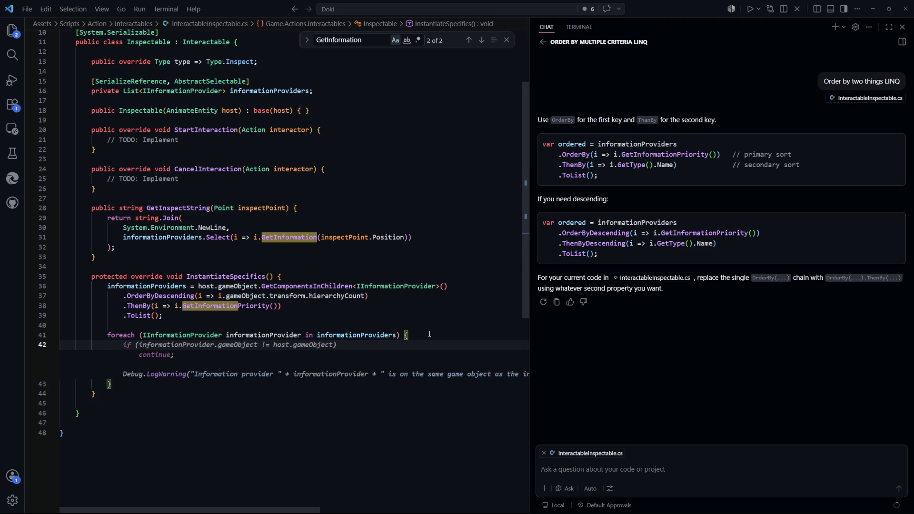
Step: Add a Debug.Log inside the loop printing "InformationProvider " plus the provider's game object name
text(information)
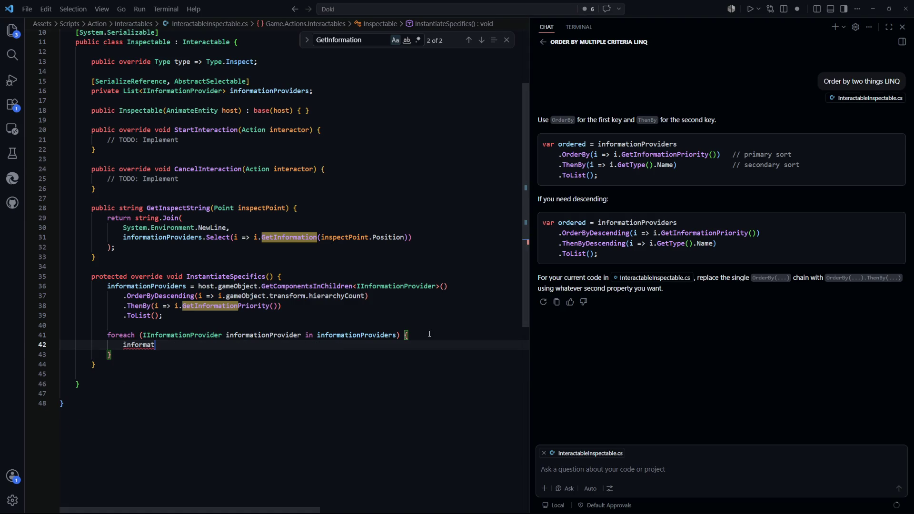
key(BackSpace)
key(BackSpace)
key(BackSpace)
text(Debug.Log)
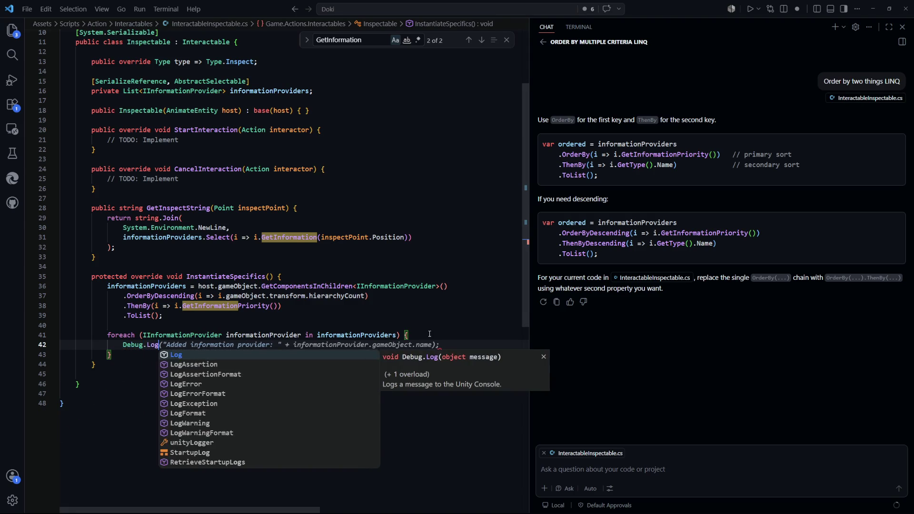
text(("InformationPri)
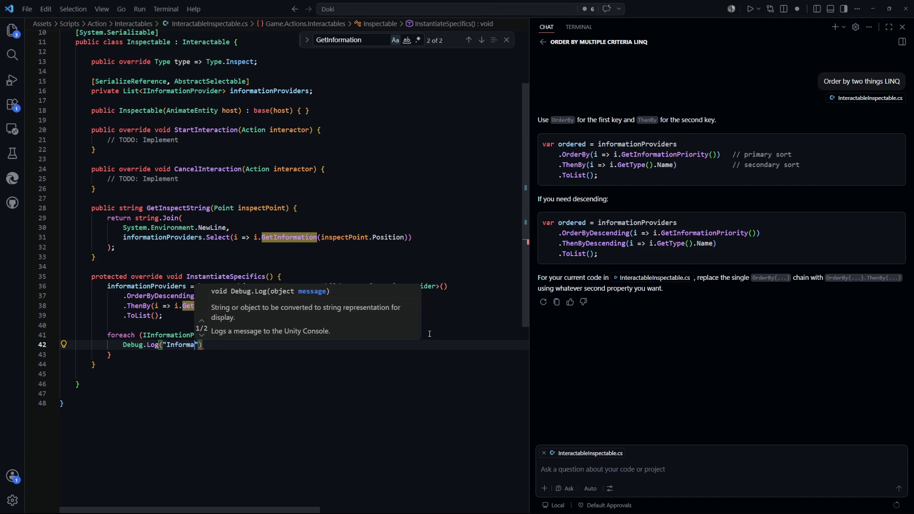
key(BackSpace)
key(BackSpace)
key(BackSpace)
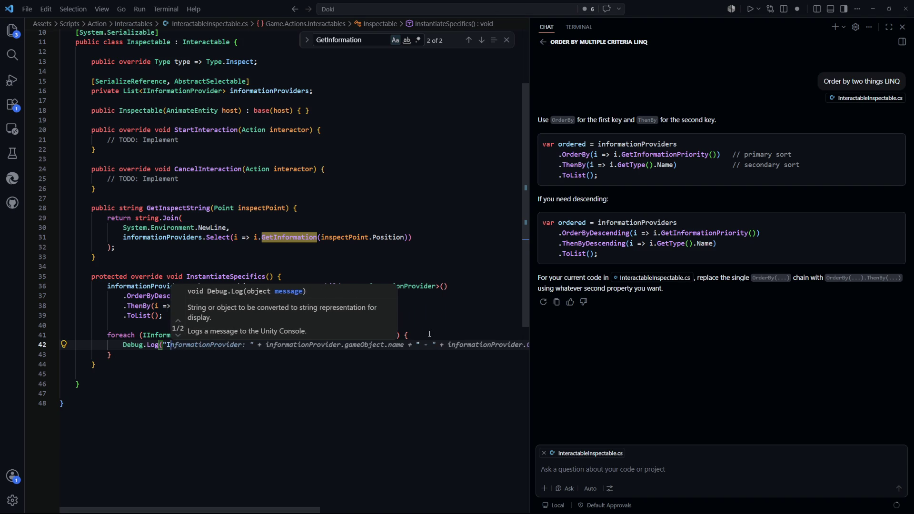
key(Escape)
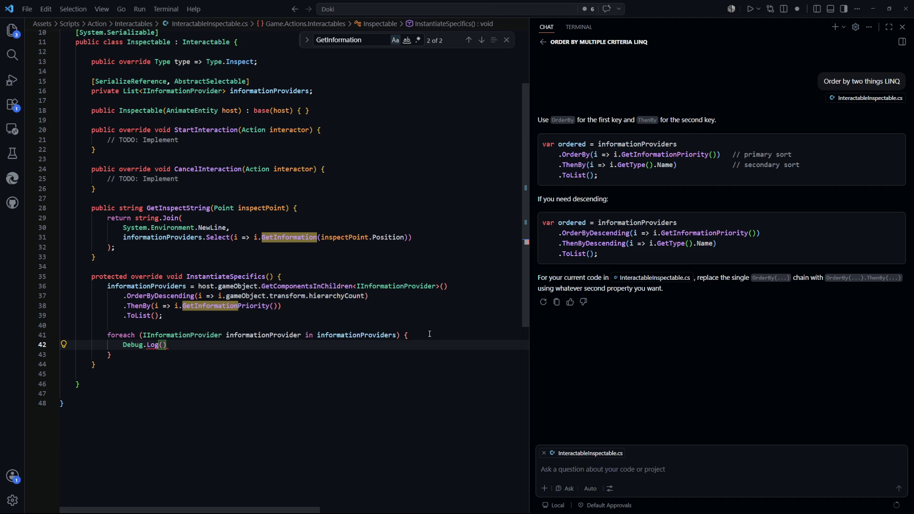
text("Inform)
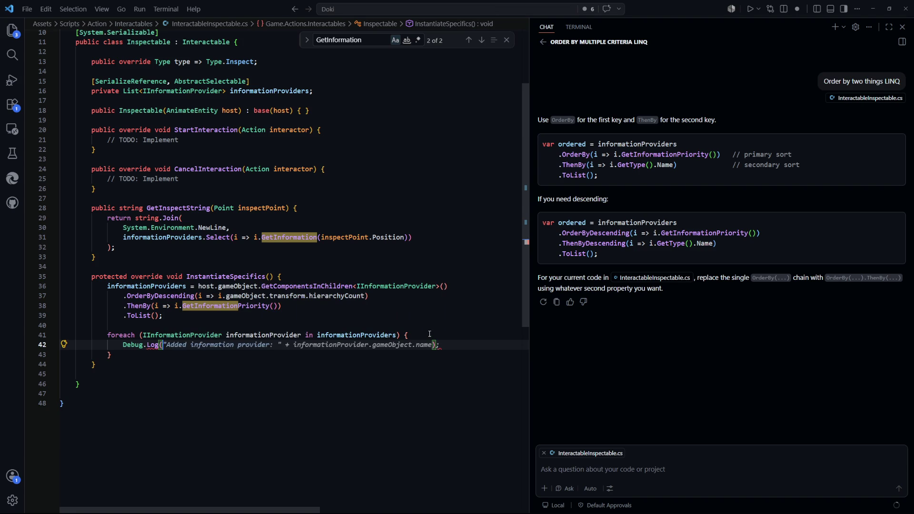
text(ationPro)
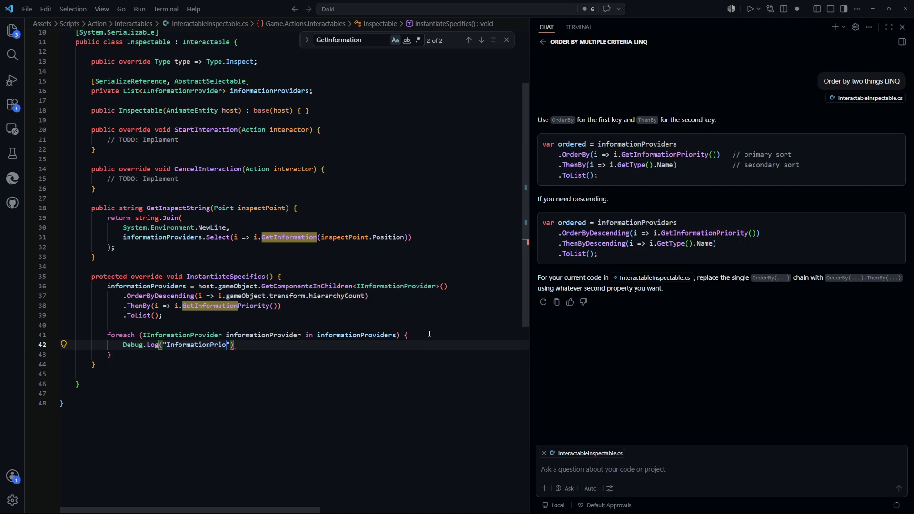
text(riv)
key(BackSpace)
key(BackSpace)
key(BackSpace)
text(vider )
text("!)
key(BackSpace)
text(+ inf)
text(ormationPri)
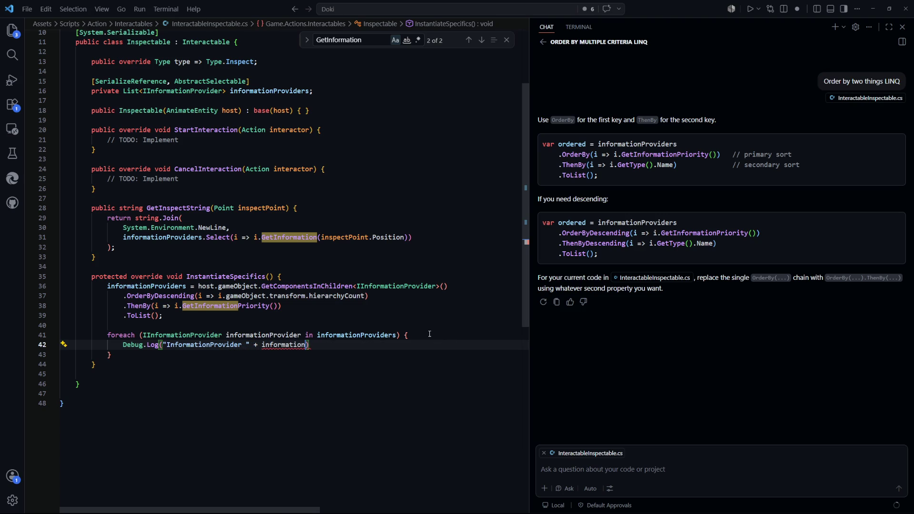
key(BackSpace)
text(ovider.ga)
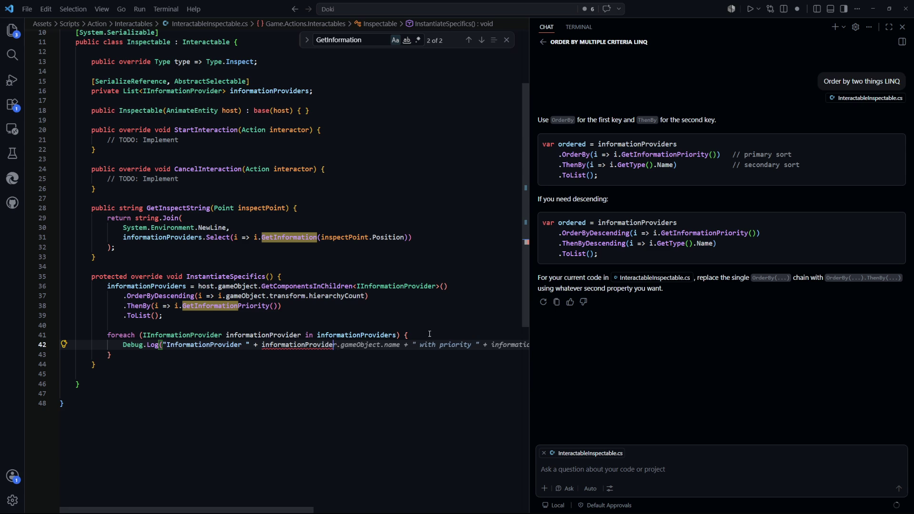
key(Tab)
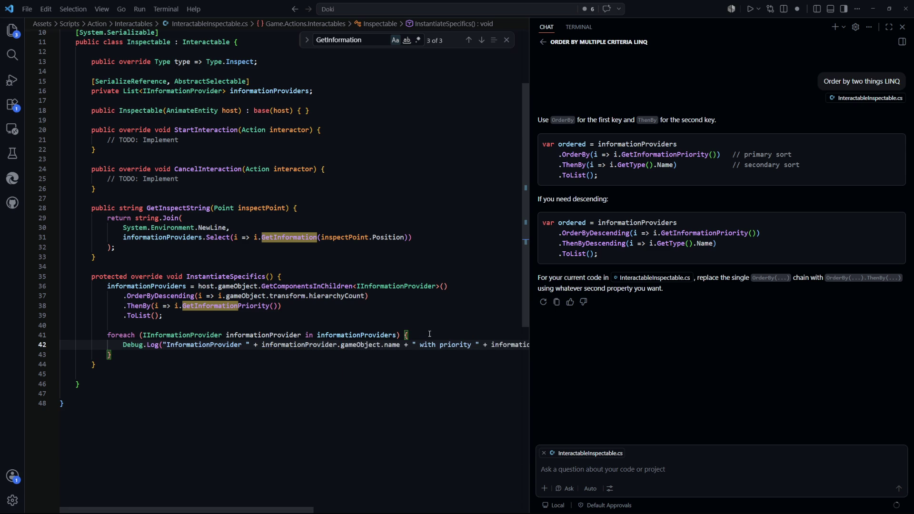
Step: Make the log message report each provider's count with "has count: ", then return to Unity
drag(305, 510, 518, 512)
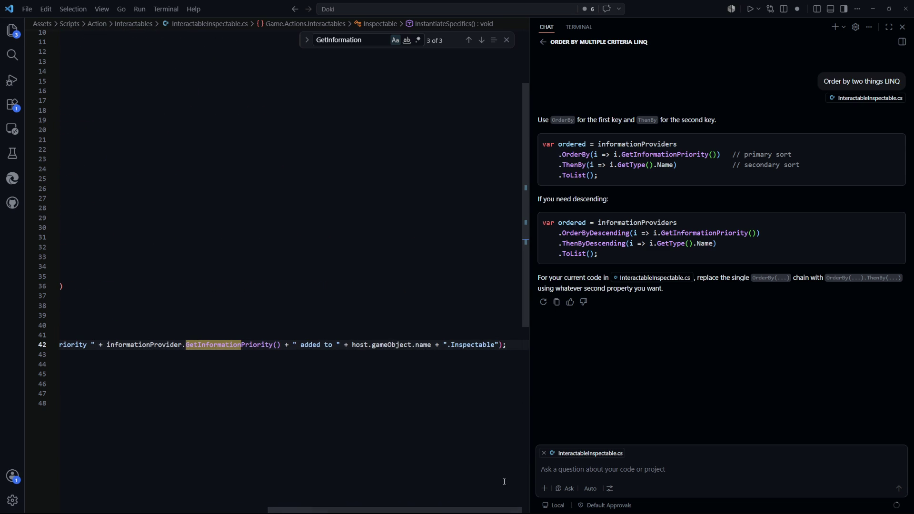
mouse_move(447, 511)
mouse_down()
mouse_move(419, 511)
mouse_move(443, 511)
mouse_up()
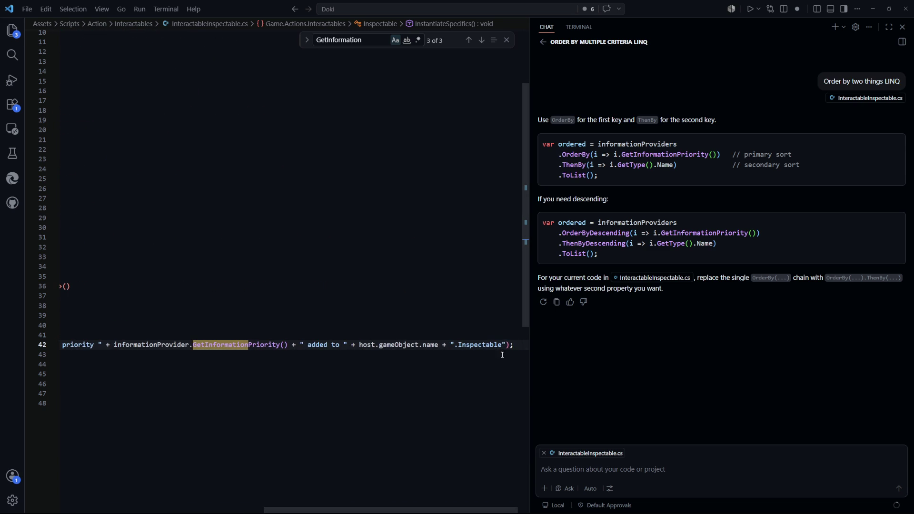
mouse_move(500, 344)
mouse_down()
mouse_move(108, 344)
mouse_move(436, 344)
mouse_move(369, 346)
mouse_up()
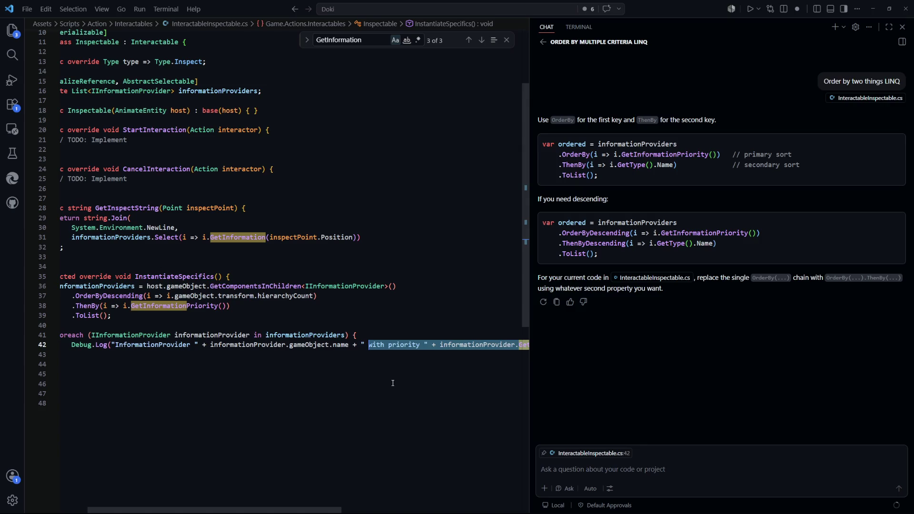
text(has count: " +)
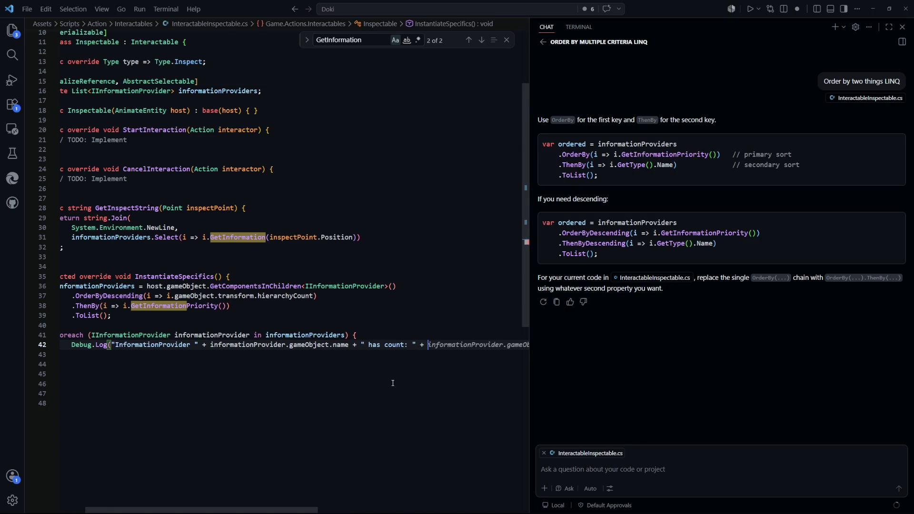
key(Tab)
drag(308, 510, 512, 511)
click(498, 417)
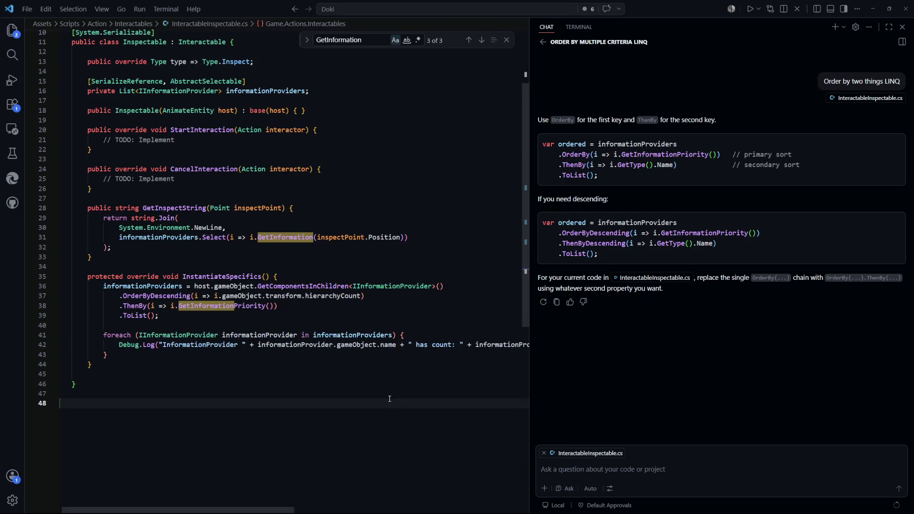
key(alt+Tab)
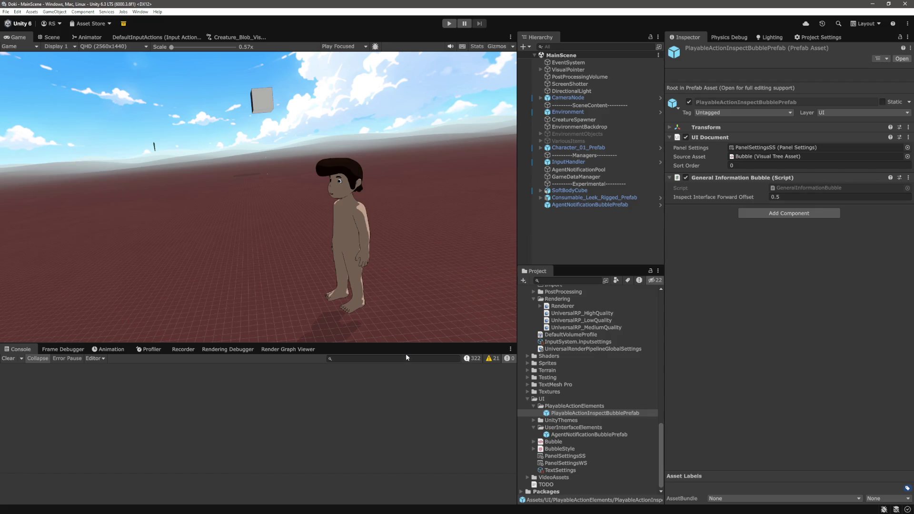
Step: Enlarge the Console and show its info messages
click(430, 357)
drag(334, 343, 335, 196)
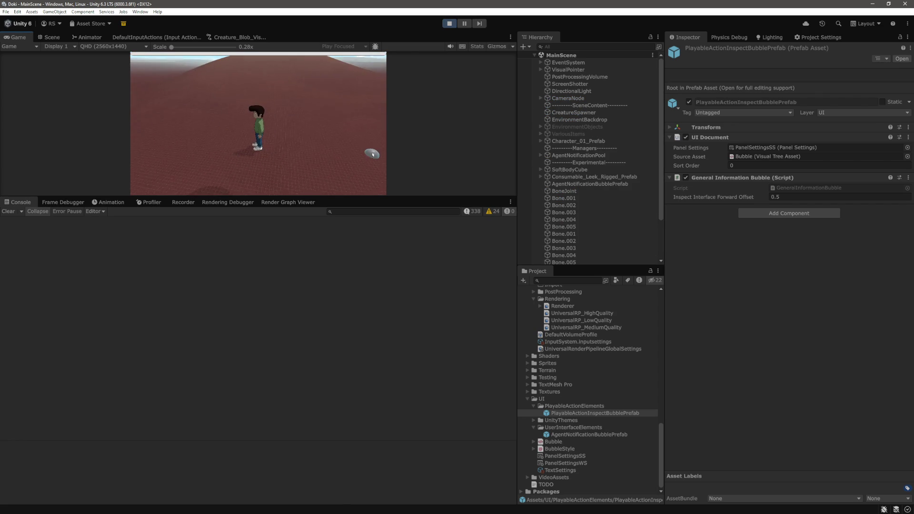
click(469, 212)
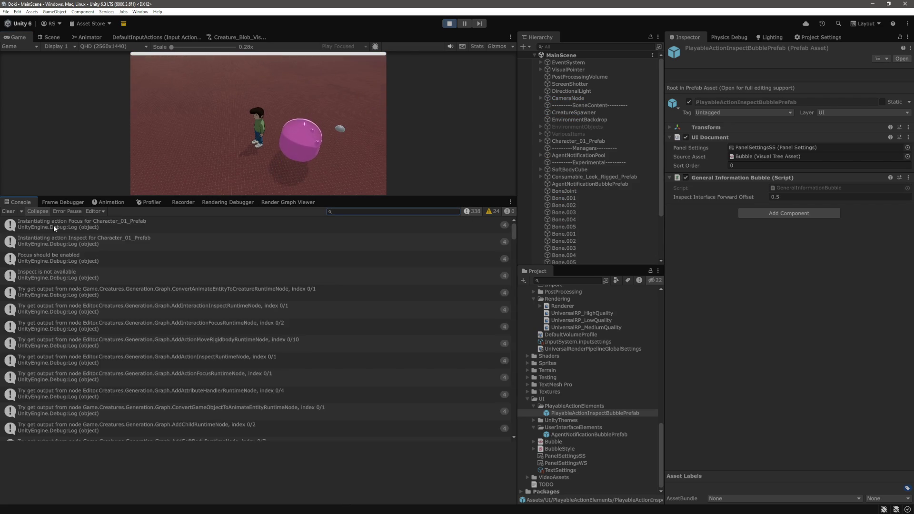
Step: Test the inspect action on the character with R, then stop Play mode and clear the Console
click(280, 113)
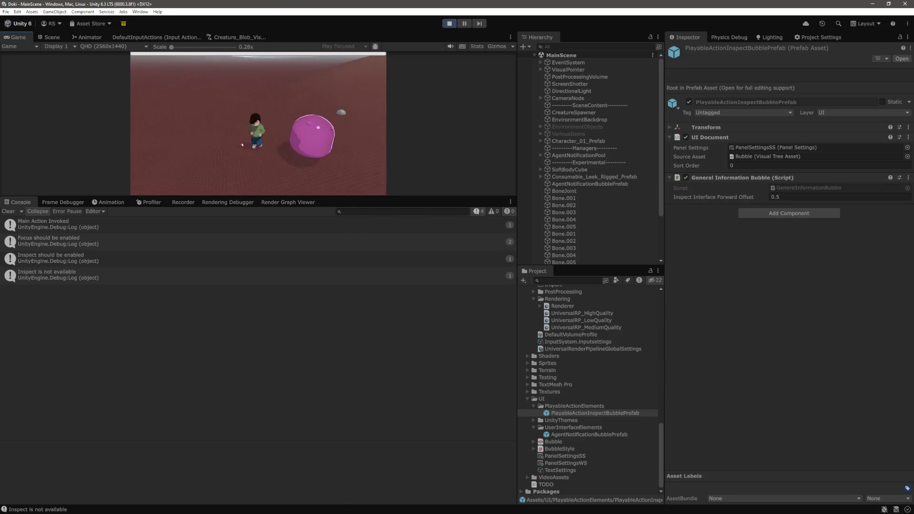
key(r)
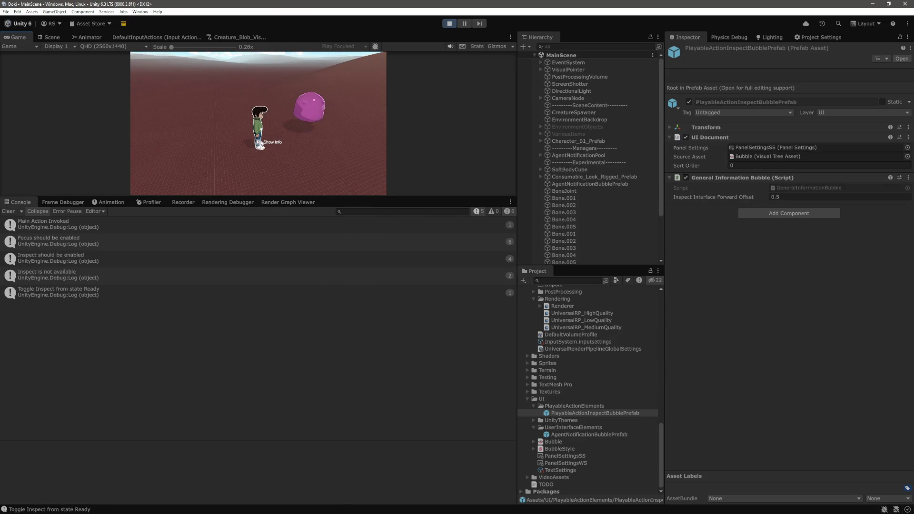
key(ctrl+shift+p)
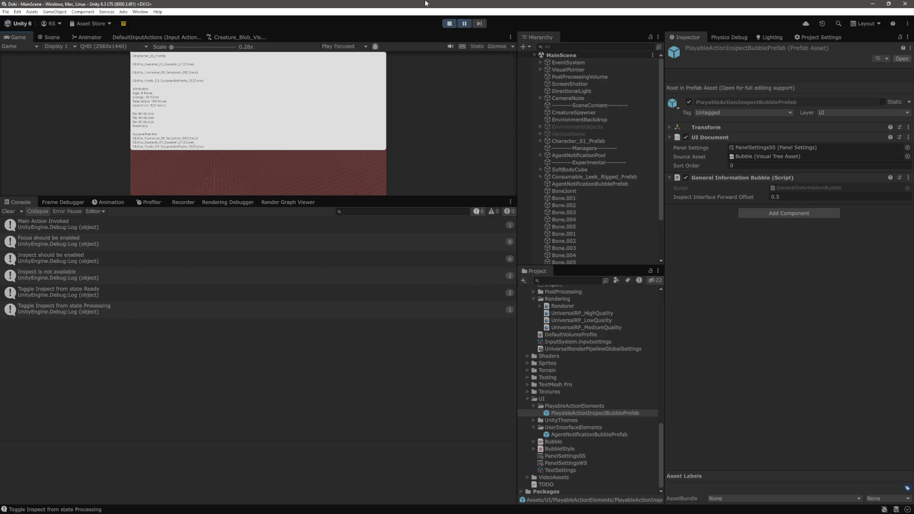
click(449, 27)
click(10, 212)
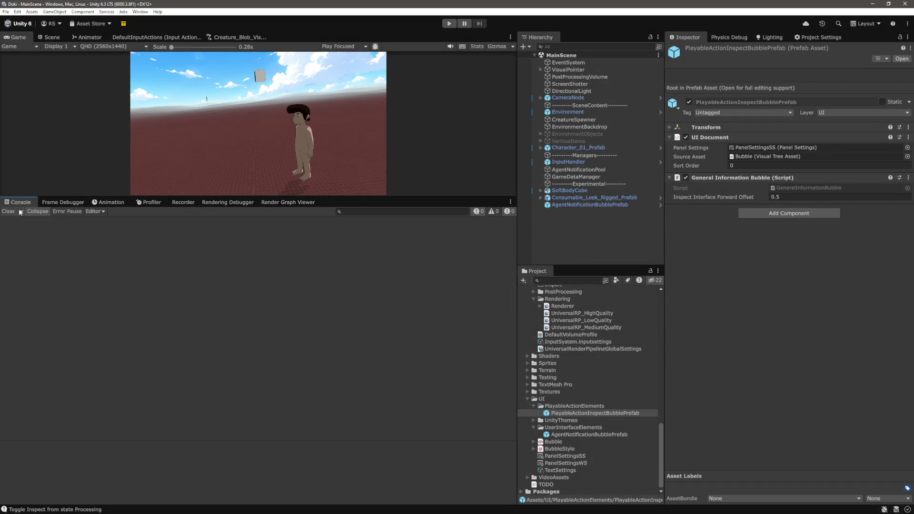
click(449, 24)
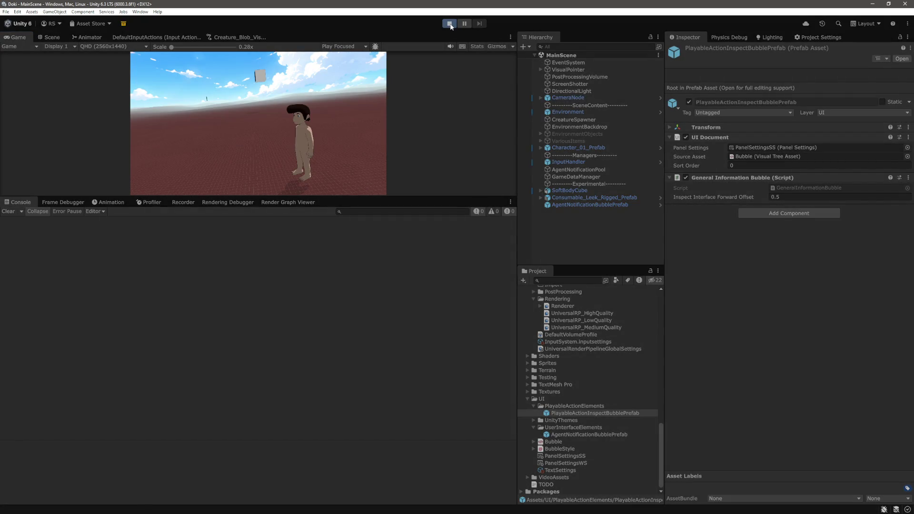
click(450, 23)
click(371, 213)
text(nformationPr)
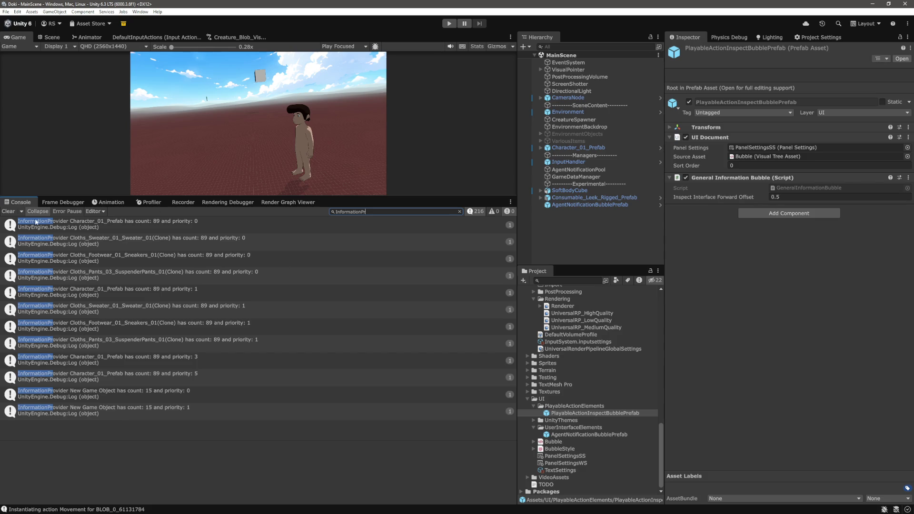
click(8, 211)
click(459, 211)
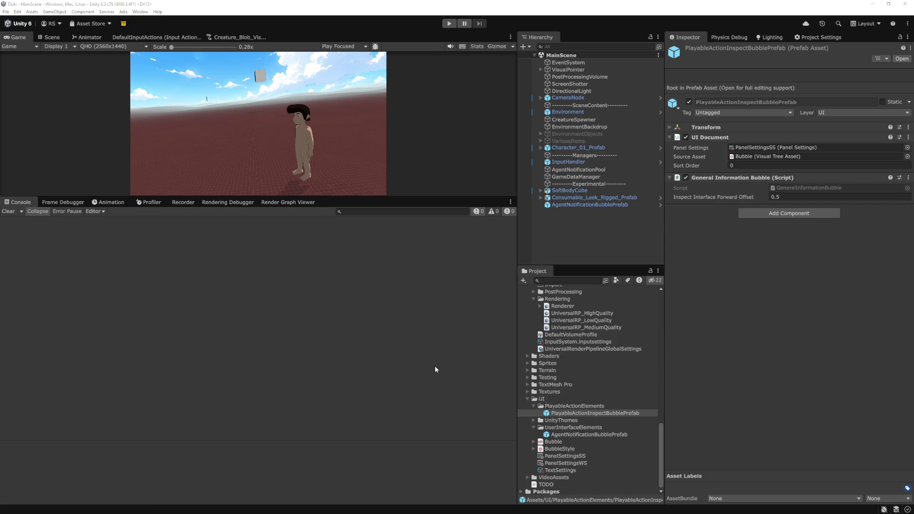
key(alt+Tab)
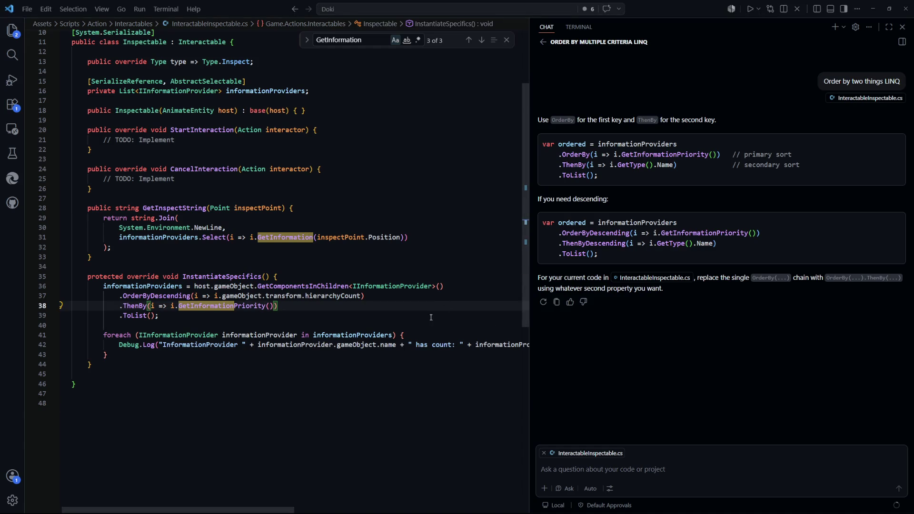
Step: Find and select childCount in the Transform reference's Properties table, then return to Unity
key(alt+Tab)
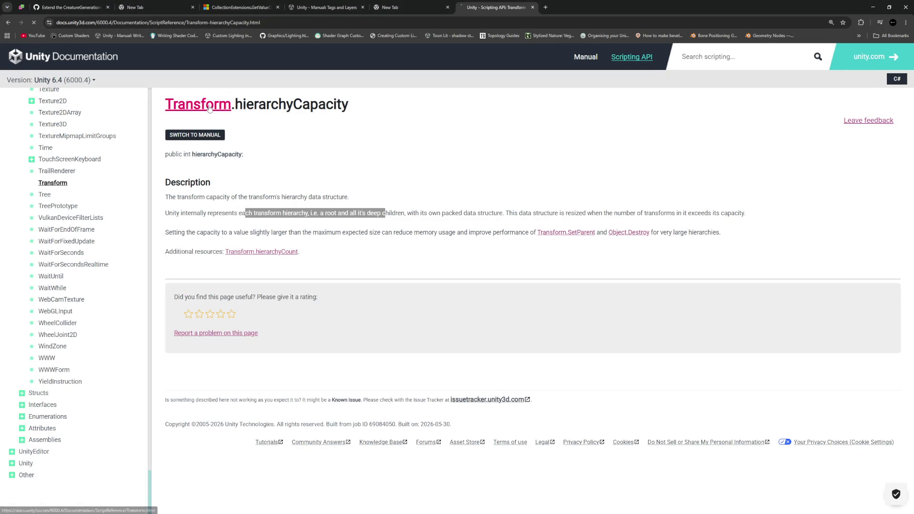
click(204, 104)
scroll(320, 249, down, 5)
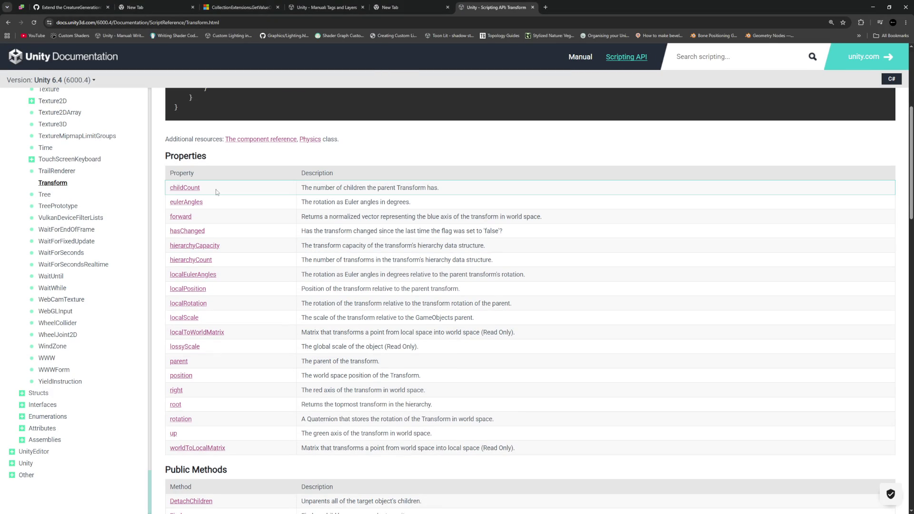
drag(216, 190, 171, 185)
key(alt+Tab)
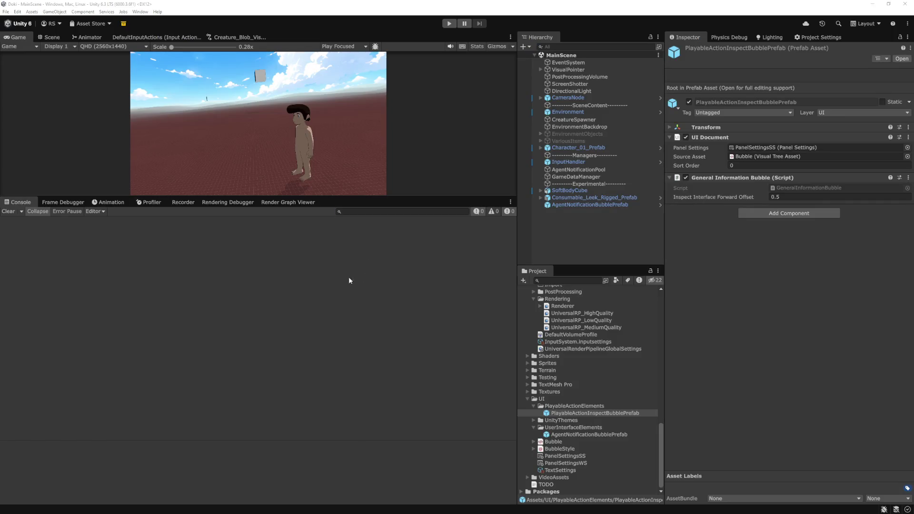
Step: Sort providers by childCount instead of hierarchyCount and delete the Debug.Log foreach loop
key(alt+Tab)
text(ch)
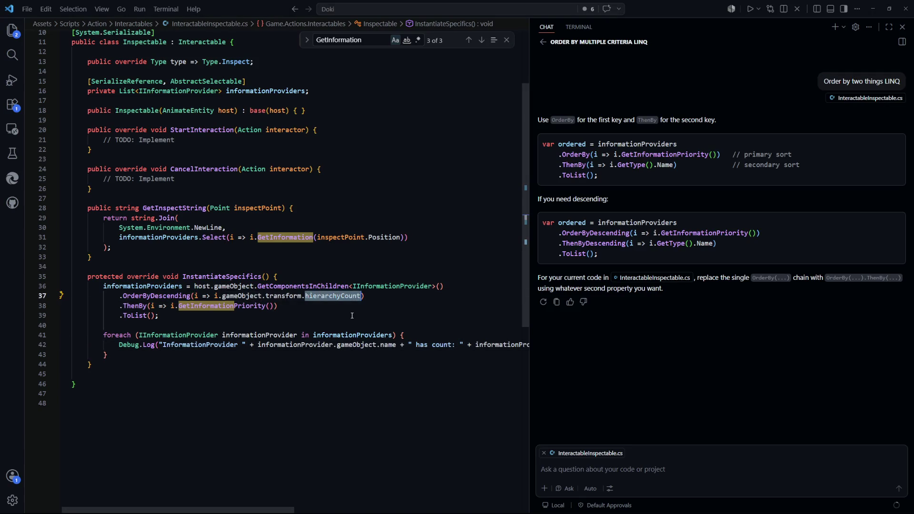
text(ildCount)
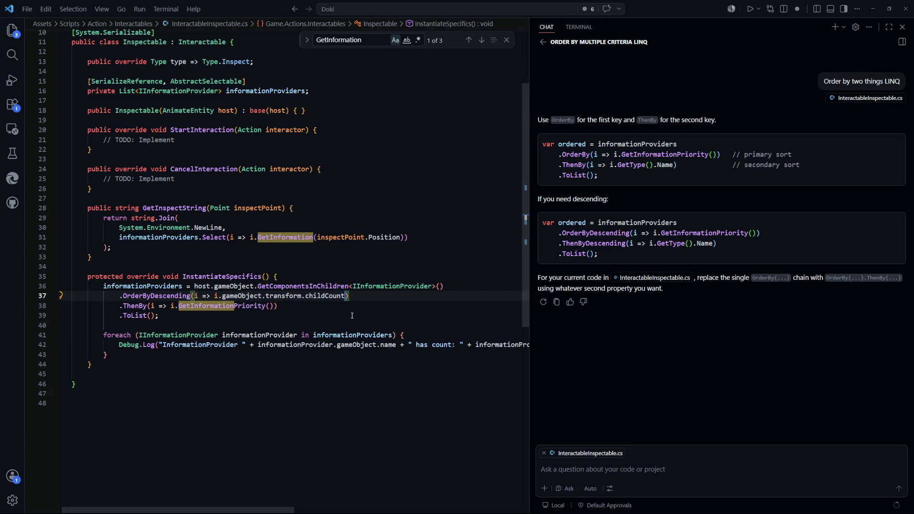
click(376, 429)
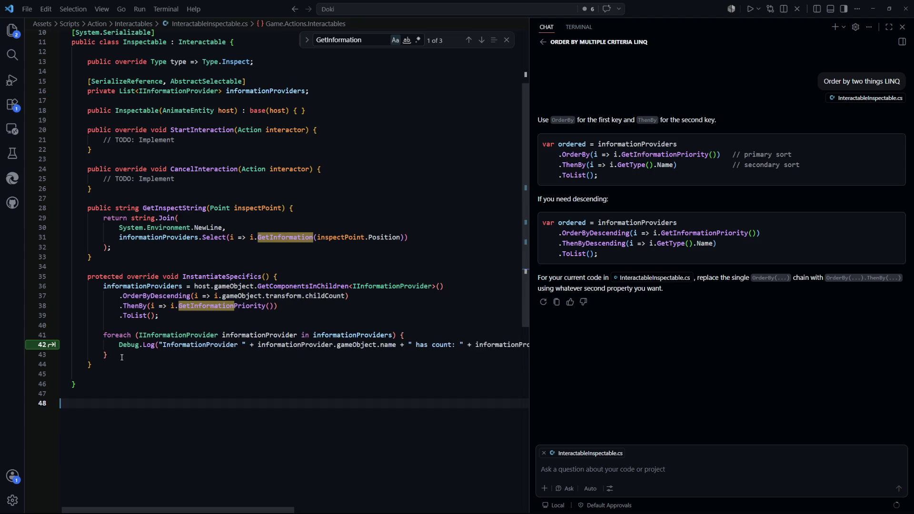
drag(125, 355, 209, 318)
key(BackSpace)
Step: Save the script and, back in Unity, enlarge the Game view over the Console
key(ctrl+s)
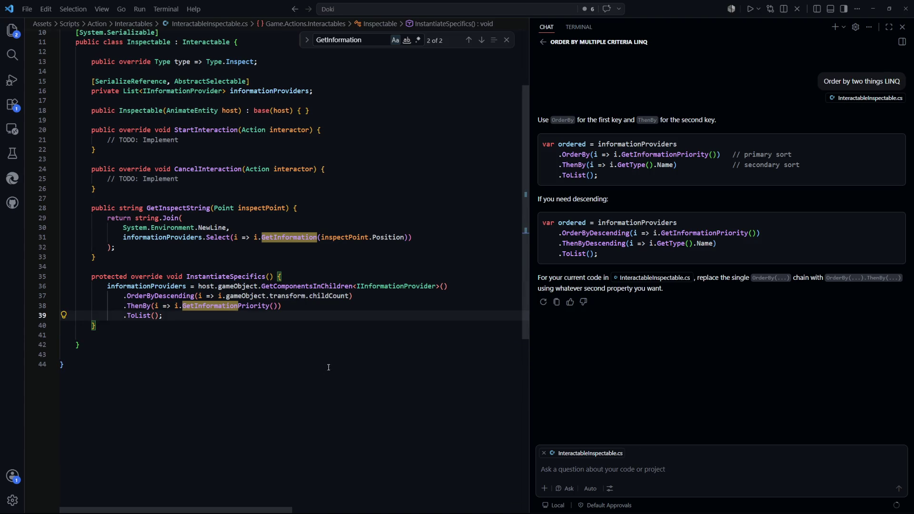
key(alt+Tab)
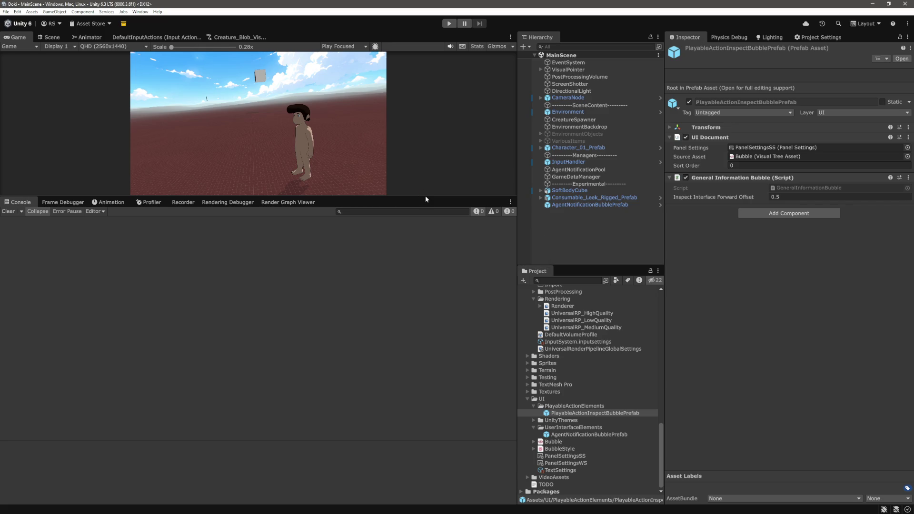
drag(425, 198, 416, 344)
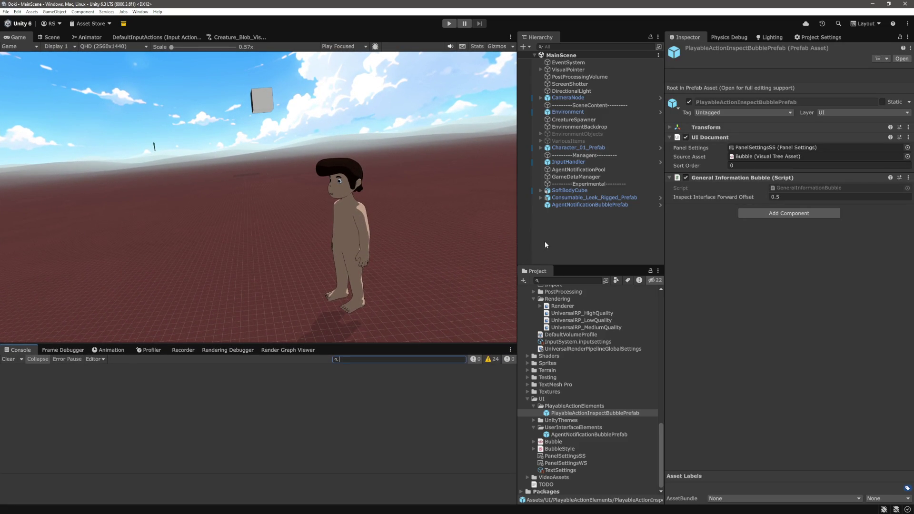
Step: Play the game, walk to the blob, show the character's info panel and pause
click(449, 24)
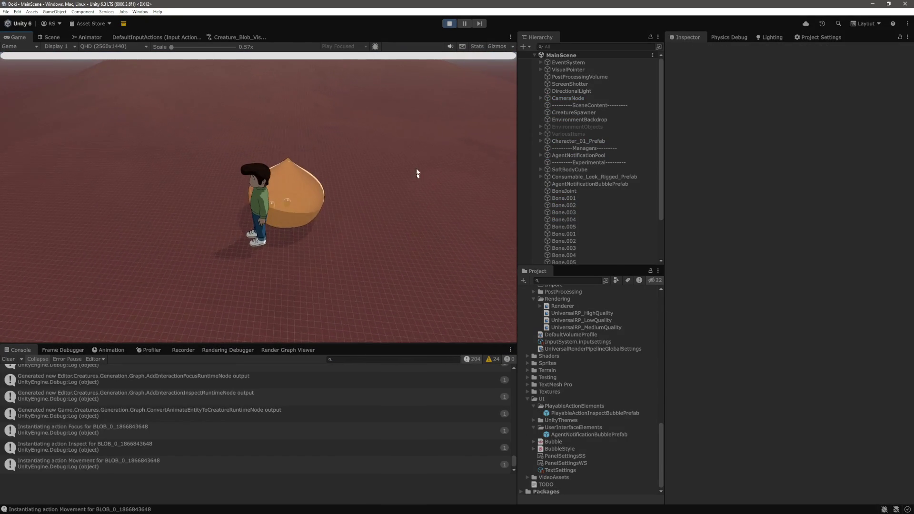
key(w)
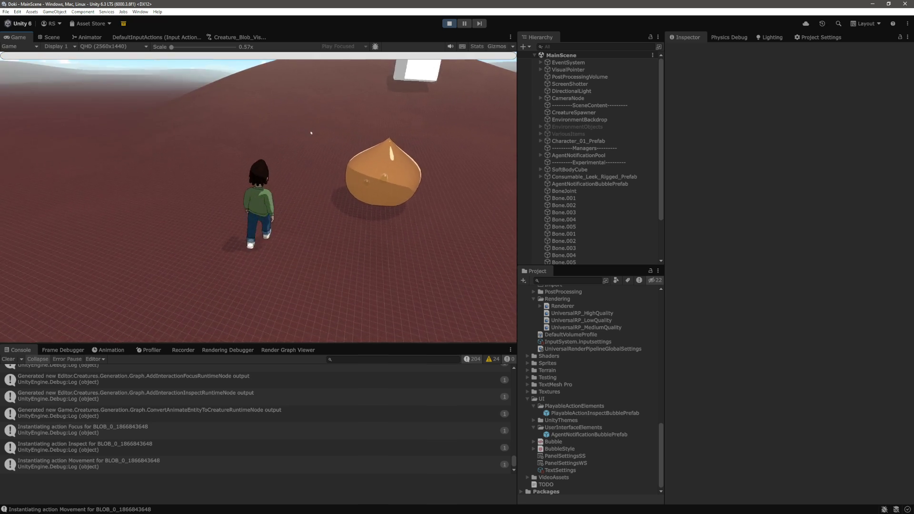
key(i)
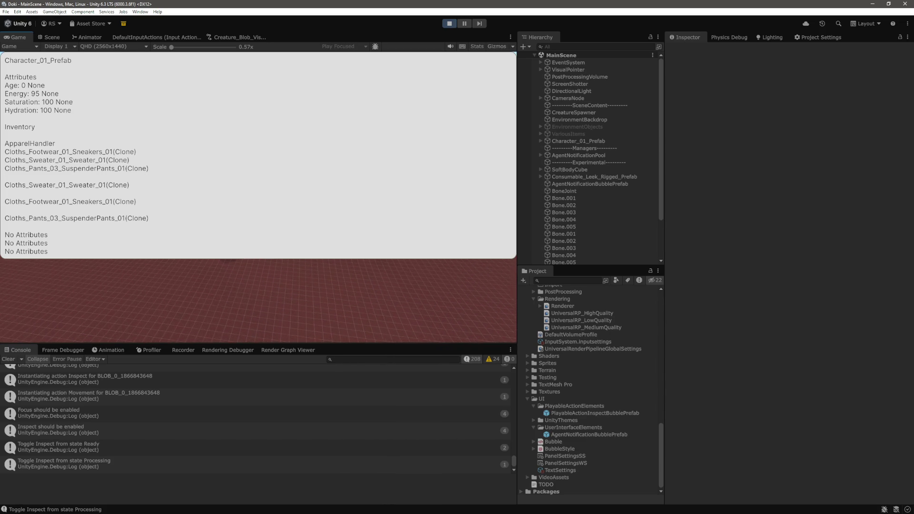
key(ctrl+shift+p)
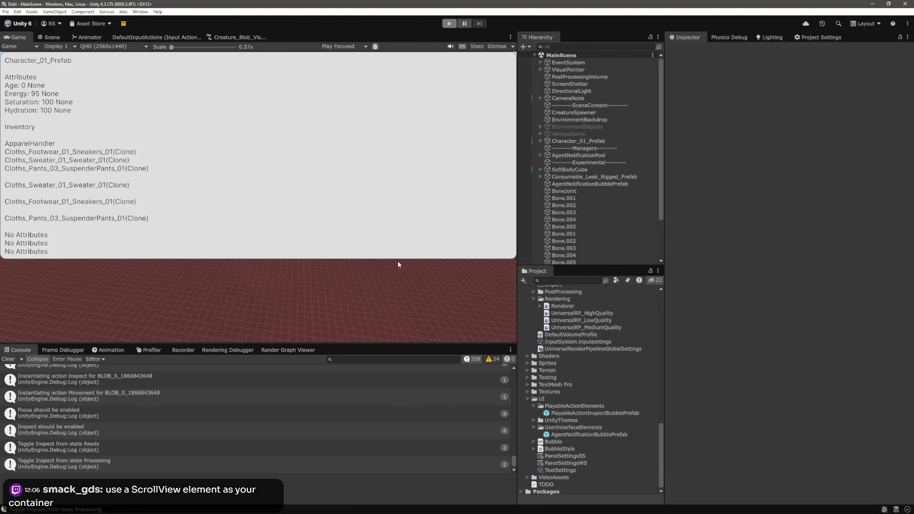
key(alt+Tab)
click(208, 332)
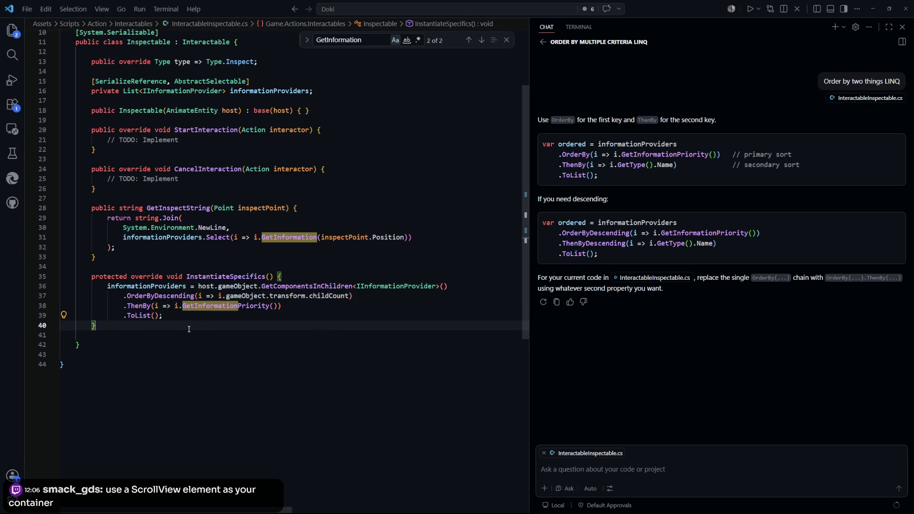
Step: Remove the ThenBy priority sort line and return to Unity
key(ctrl+z)
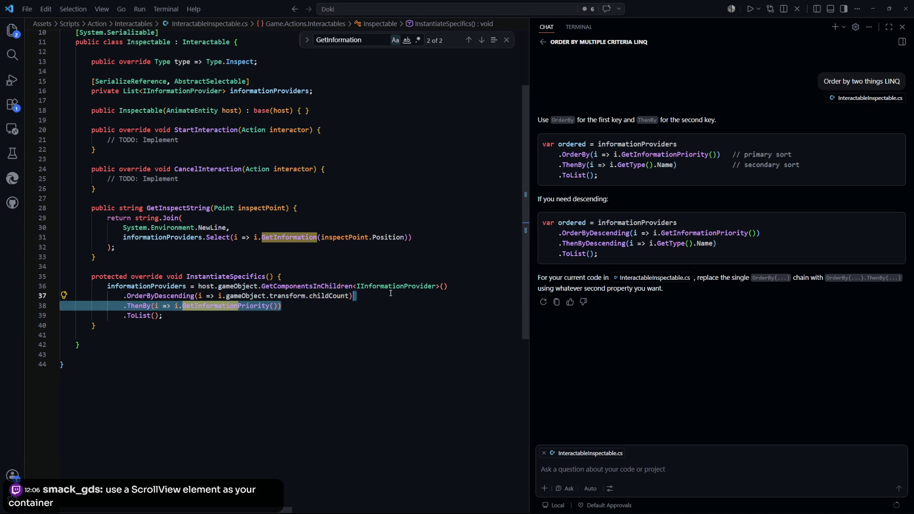
key(alt+Tab)
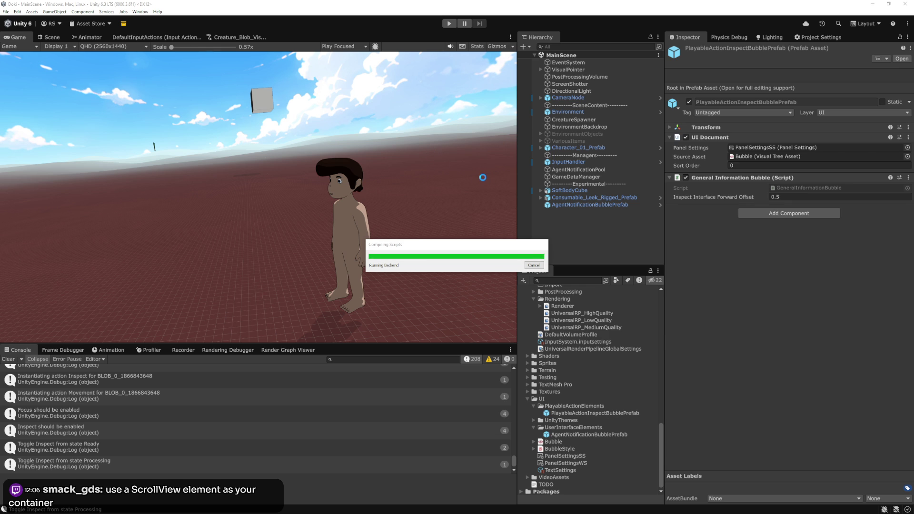
Step: Run the game, show Character_01_Prefab's info panel with R, and pause to inspect it
click(449, 24)
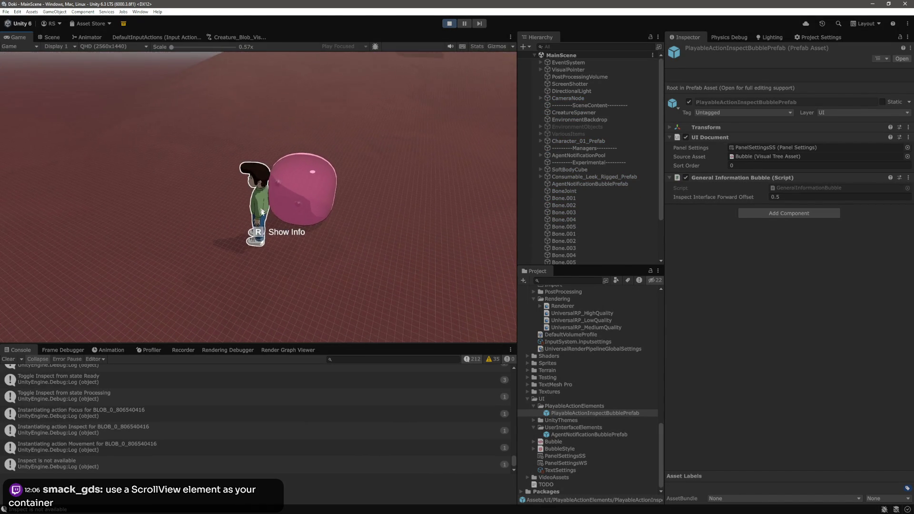
key(r)
key(ctrl+shift+p)
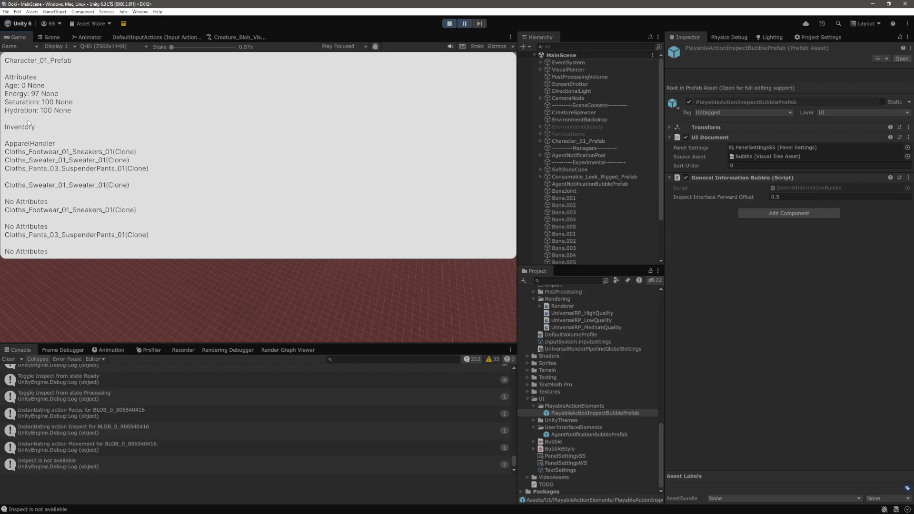
click(419, 314)
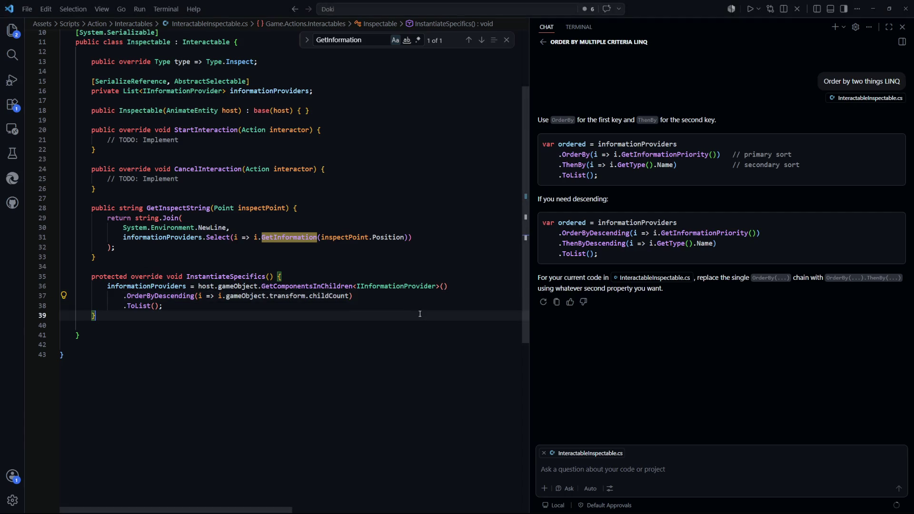
Step: In AttributeHandler.cs, append + System.Environment.NewLine after "No Attributes" on line 35
key(ctrl+p)
text(attribute)
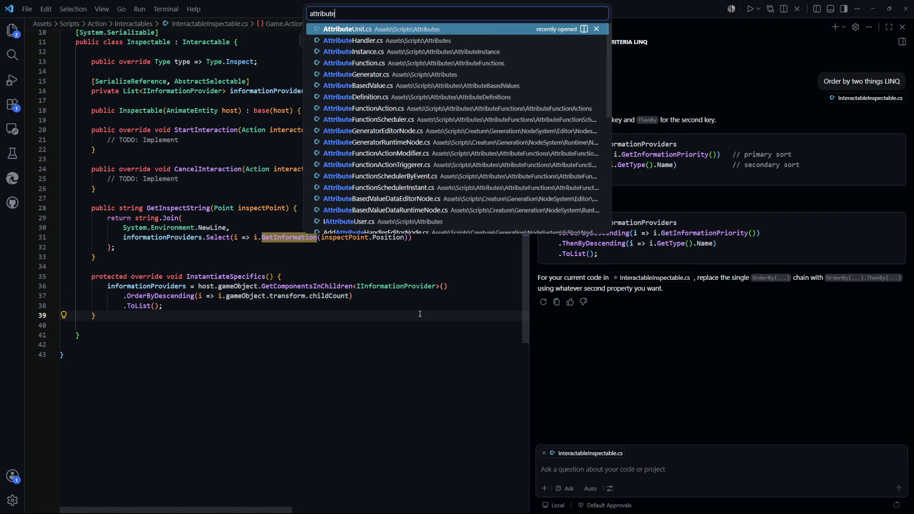
key(Down)
key(Return)
click(210, 196)
click(195, 187)
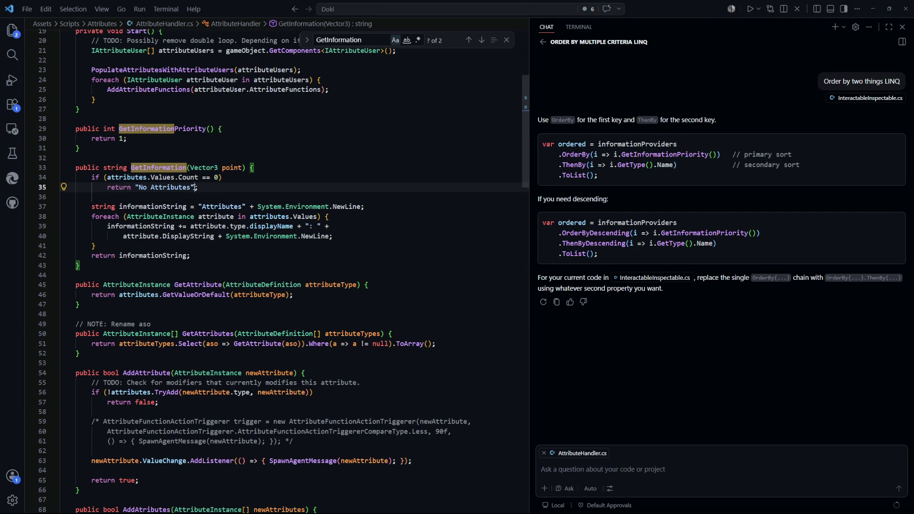
drag(219, 236, 332, 237)
key(ctrl+c)
key(ctrl+u)
key(ctrl+v)
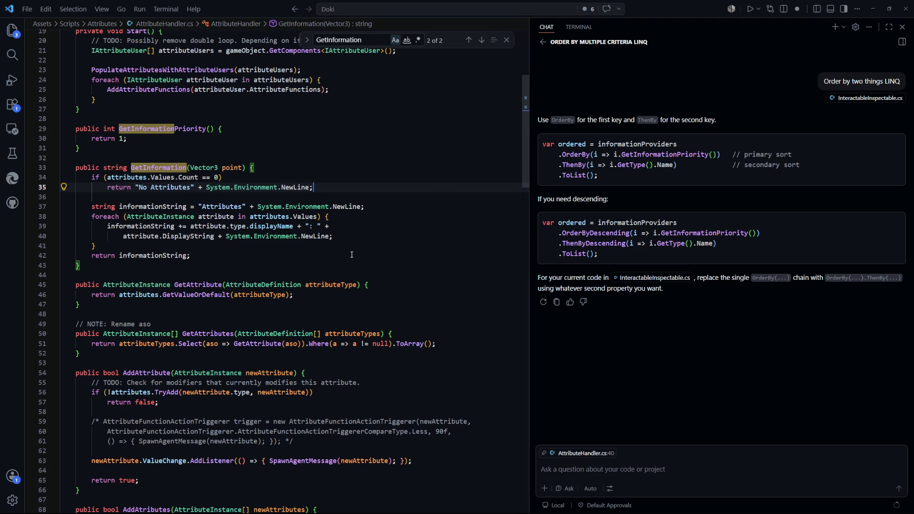
key(alt+Tab)
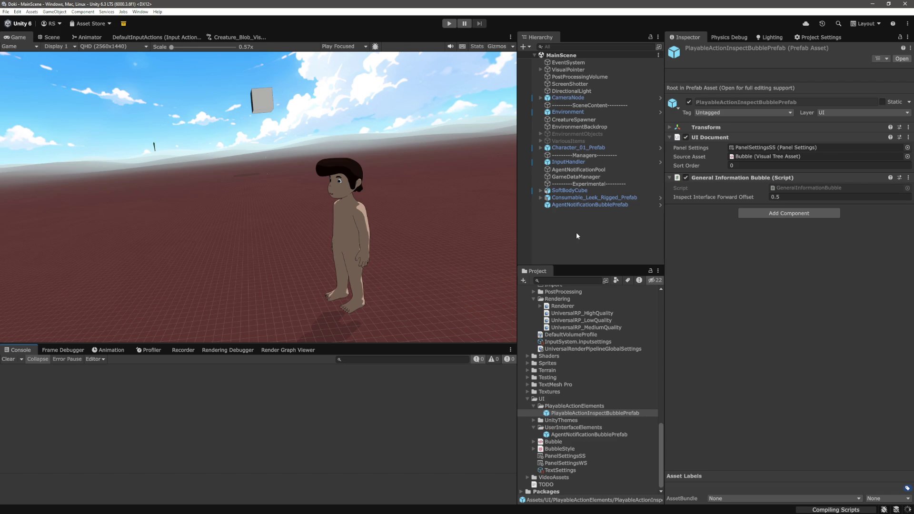
Step: Play the game, toggle the character's info bubble with R, and pause with it showing
click(449, 24)
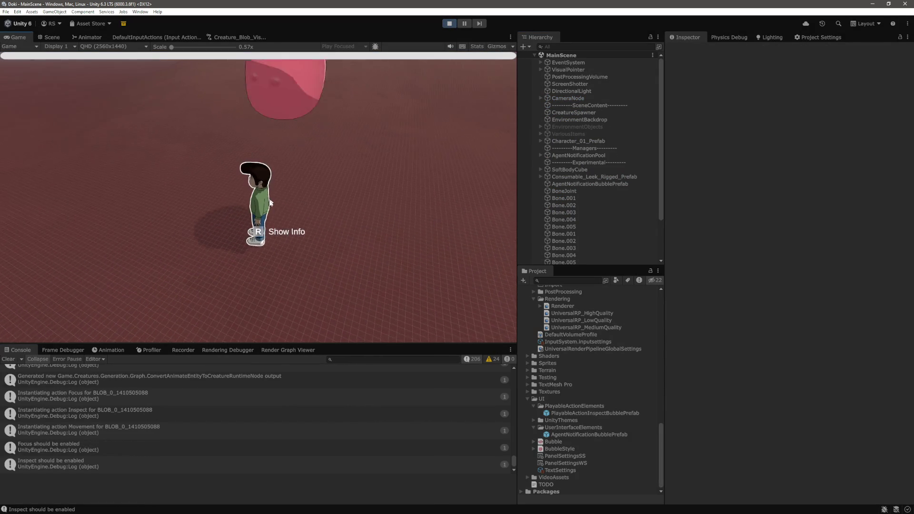
key(r)
key(r)
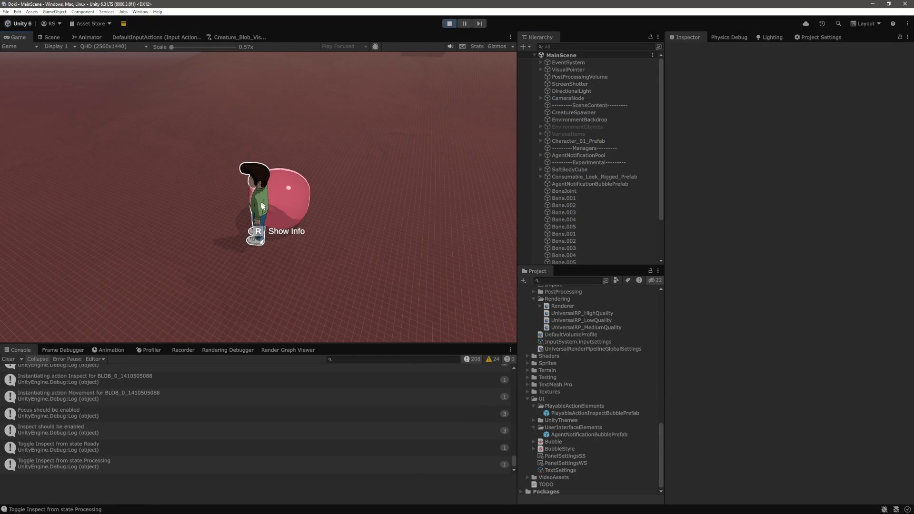
key(r)
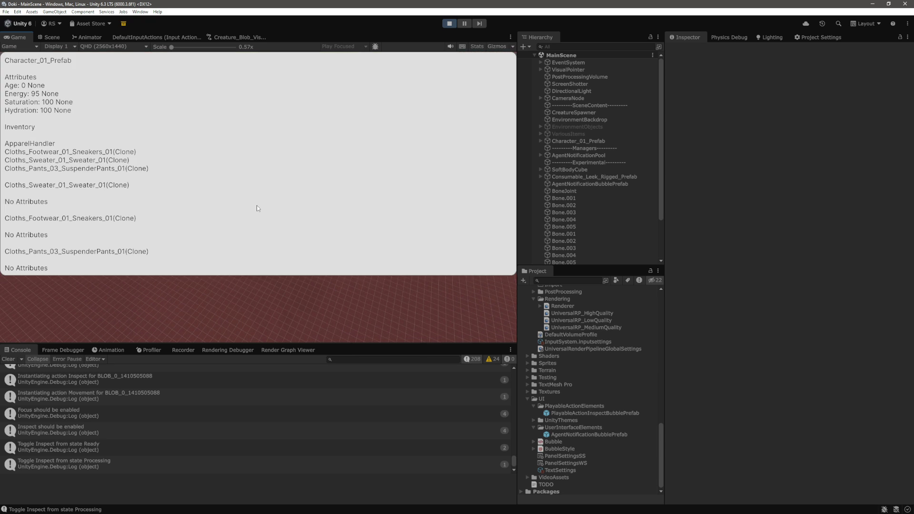
key(ctrl+shift+p)
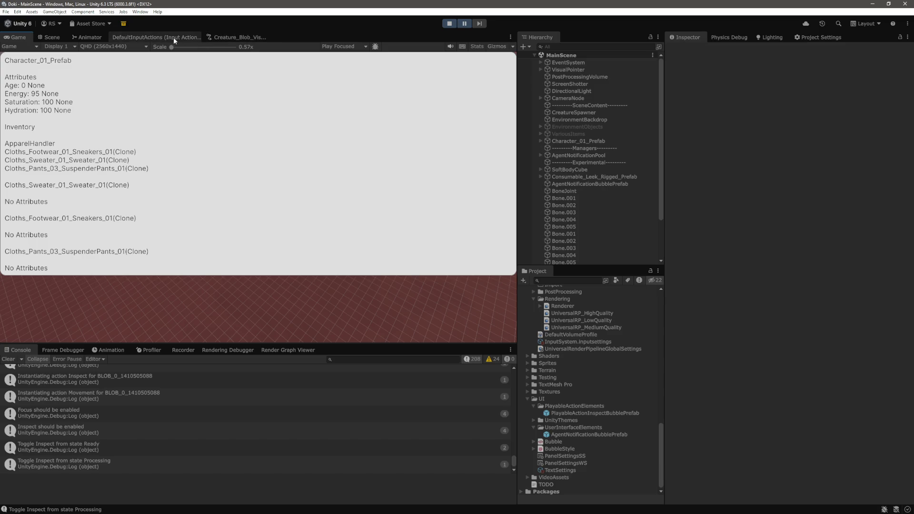
Step: Stop play mode and inspect PanelSettingsSS, leaving Scale Mode at Constant Physical Size
click(450, 24)
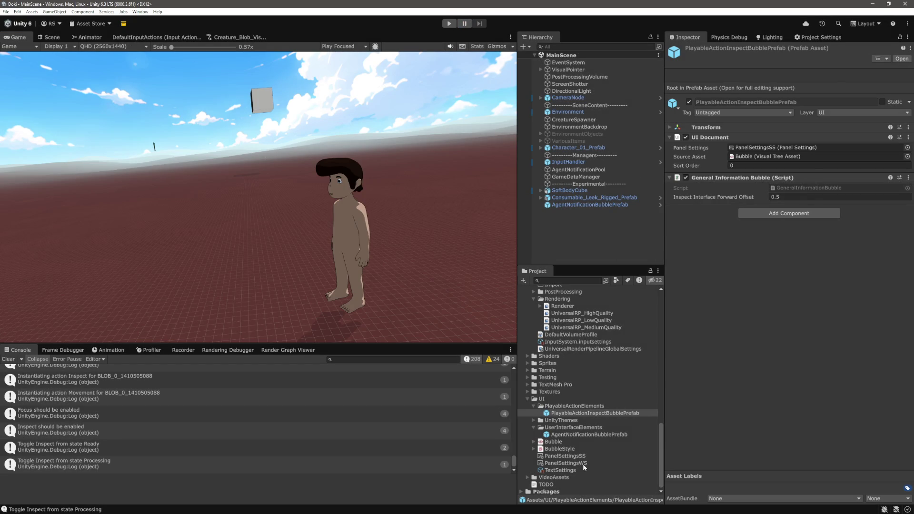
click(575, 461)
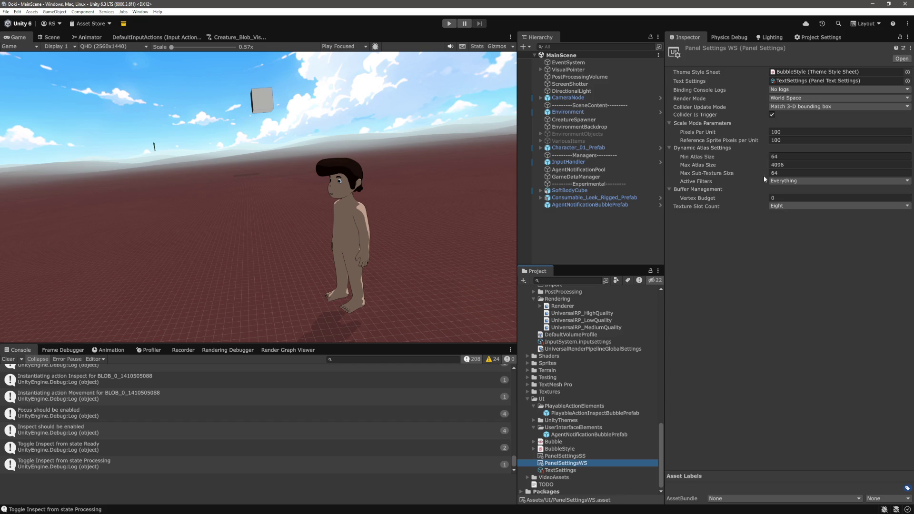
click(584, 455)
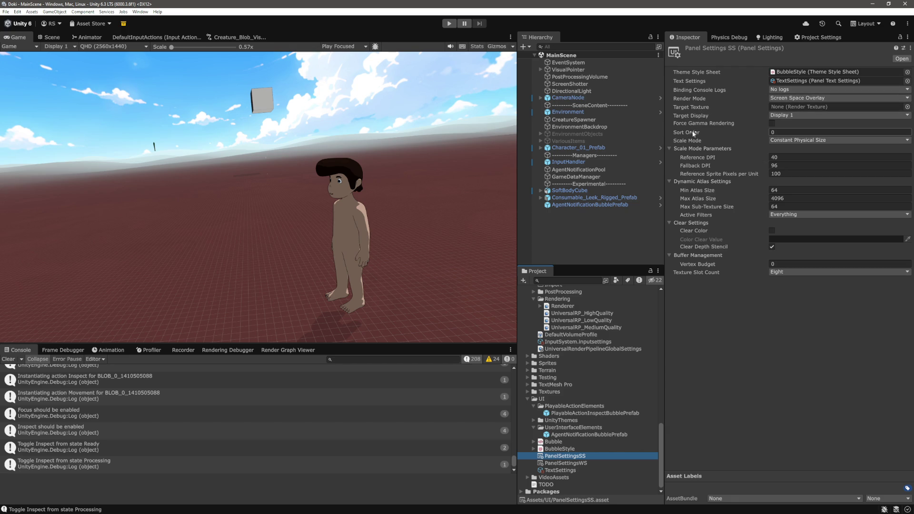
click(803, 141)
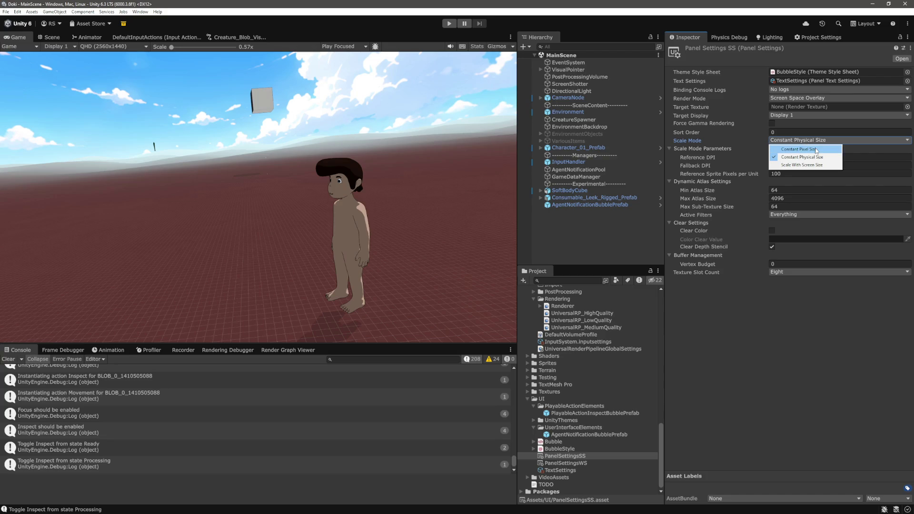
click(795, 351)
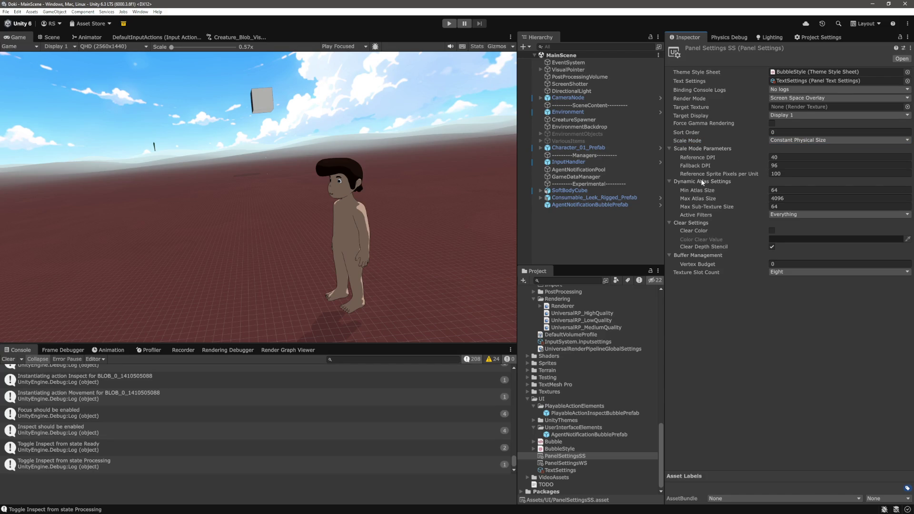
mouse_move(698, 200)
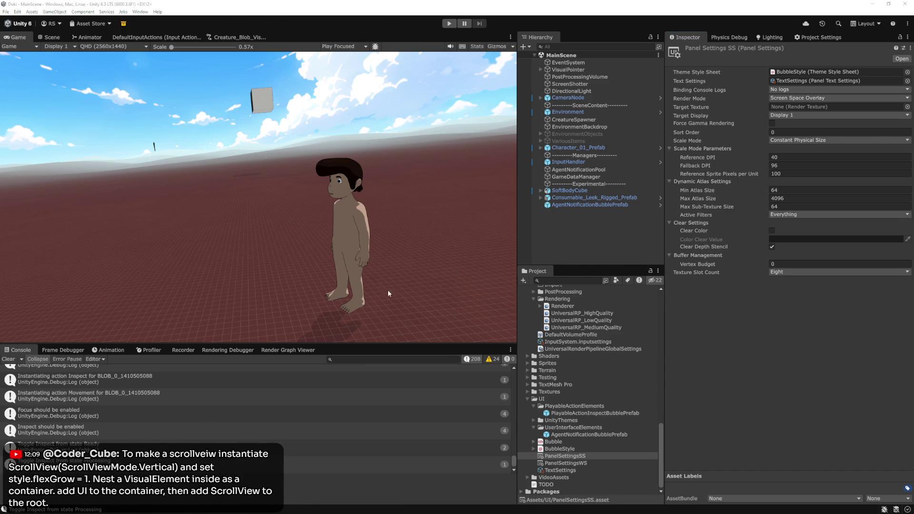
Step: Review the #background style block in BubbleStyle.tss in VS Code, then return to Unity
key(alt+Tab)
key(ctrl+Tab)
key(ctrl+Tab)
click(336, 238)
drag(142, 327, 53, 134)
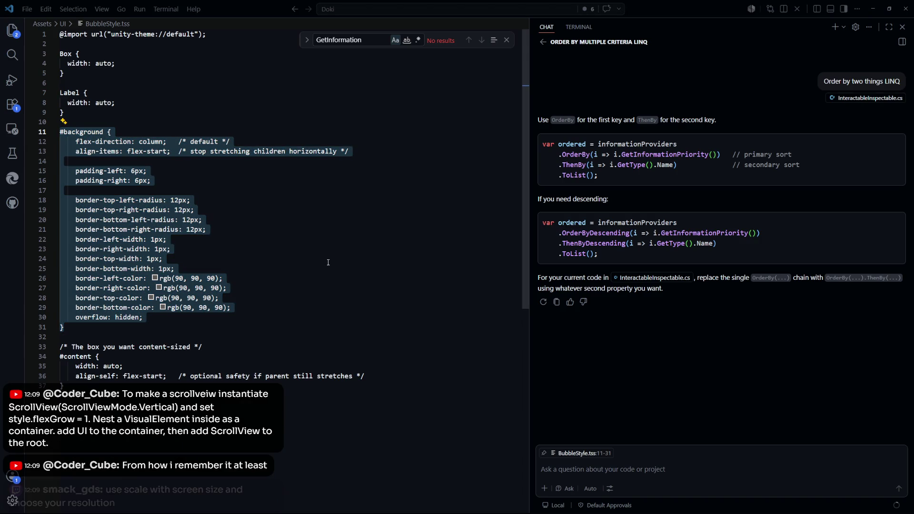
click(338, 230)
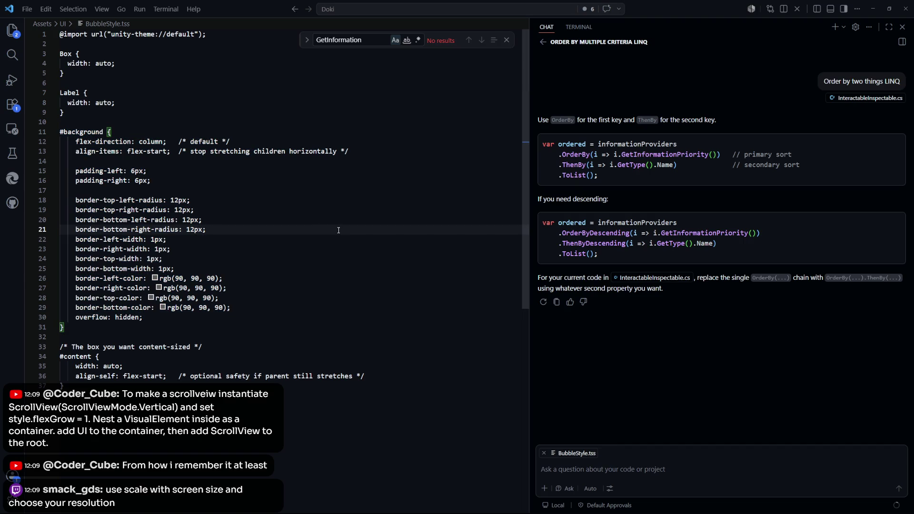
key(alt+Tab)
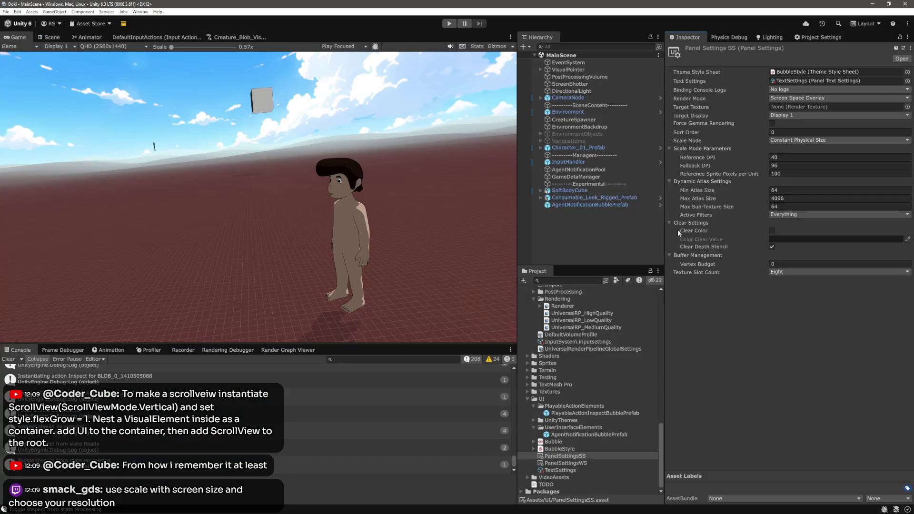
Step: Switch the PanelSettingsSS Scale Mode to Scale With Screen Size and run the game
click(802, 133)
click(802, 140)
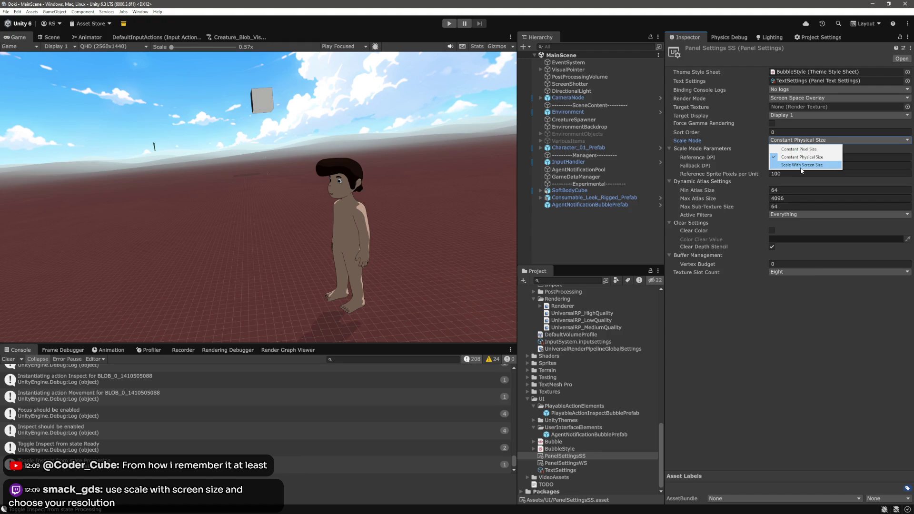
click(802, 165)
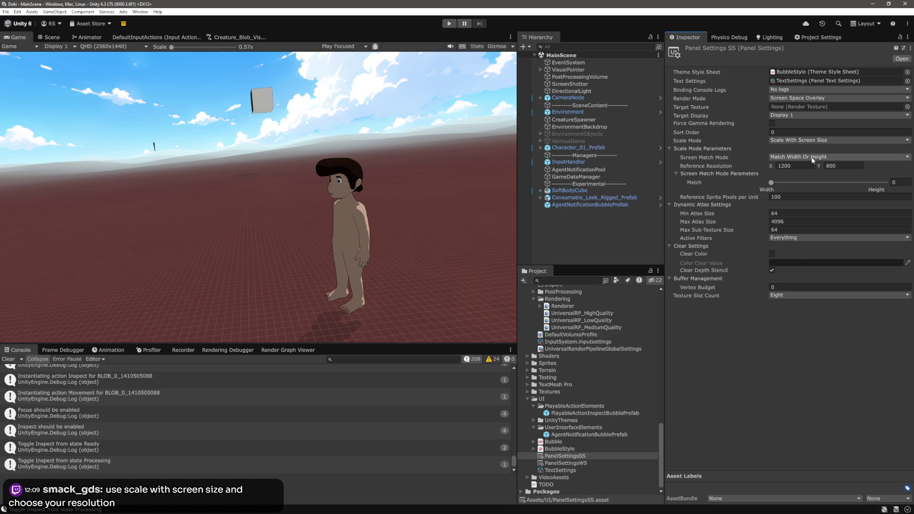
click(449, 24)
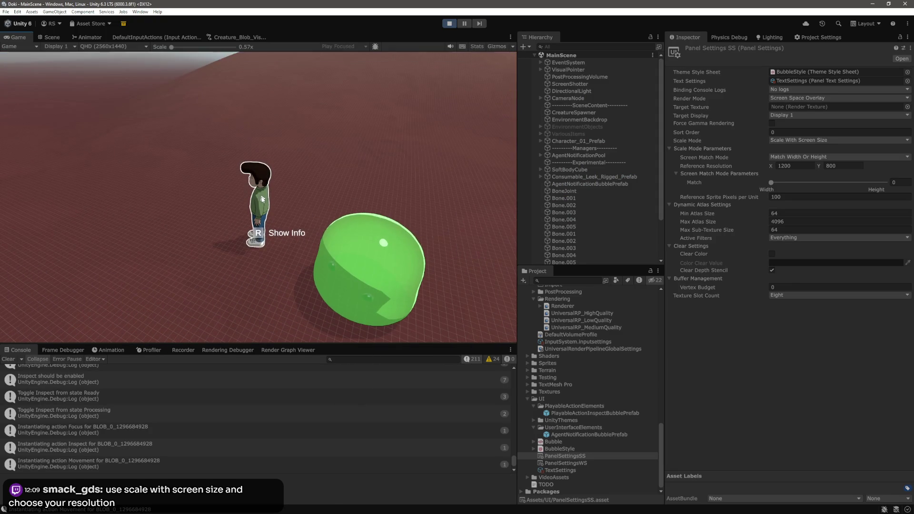
Step: Toggle the character's info panel on and off with R in the running game
key(r)
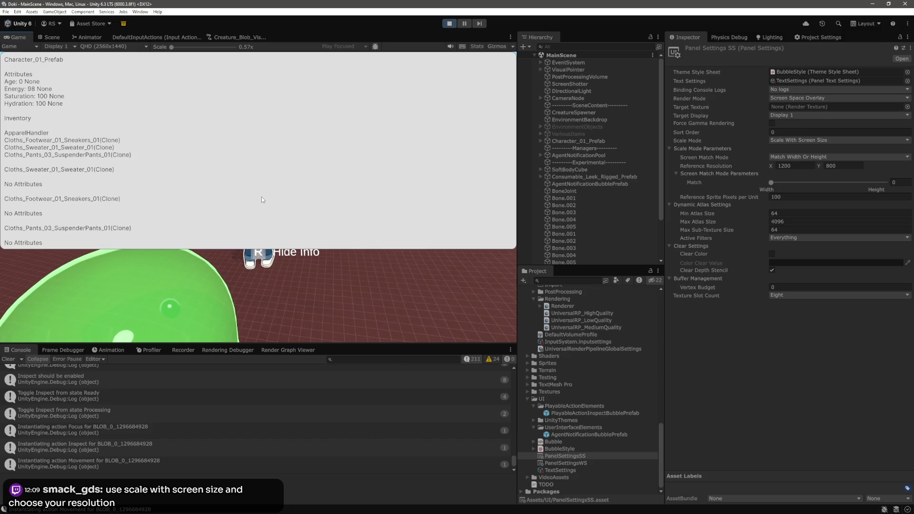
key(r)
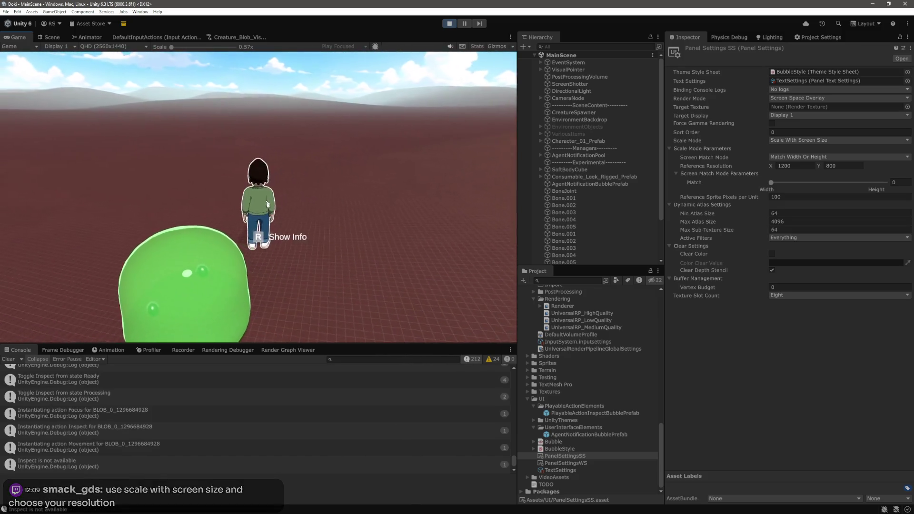
key(r)
key(r)
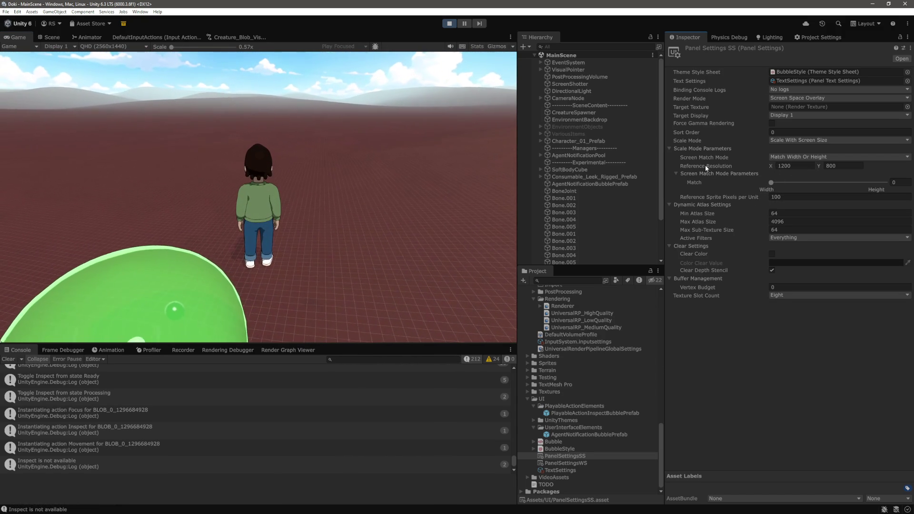
Step: Set PanelSettingsSS Screen Match Mode to Shrink, save, and restart play mode
click(801, 161)
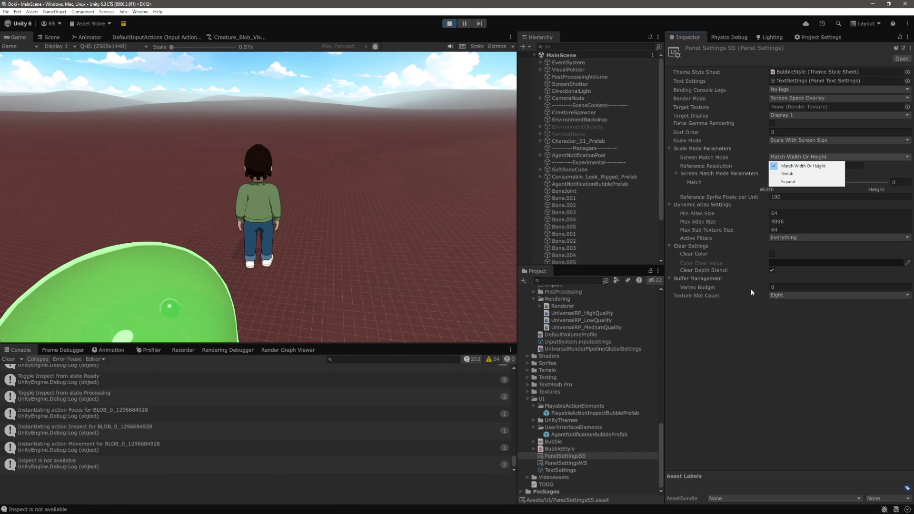
click(796, 211)
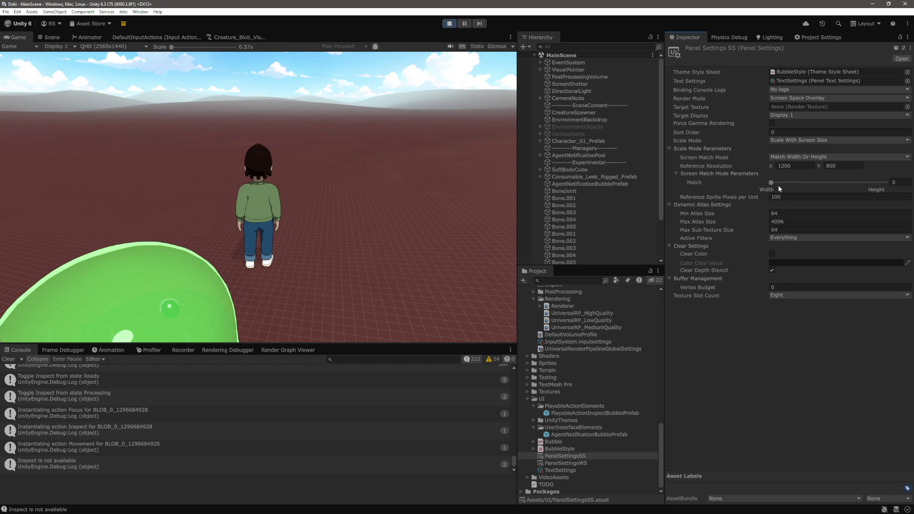
click(795, 159)
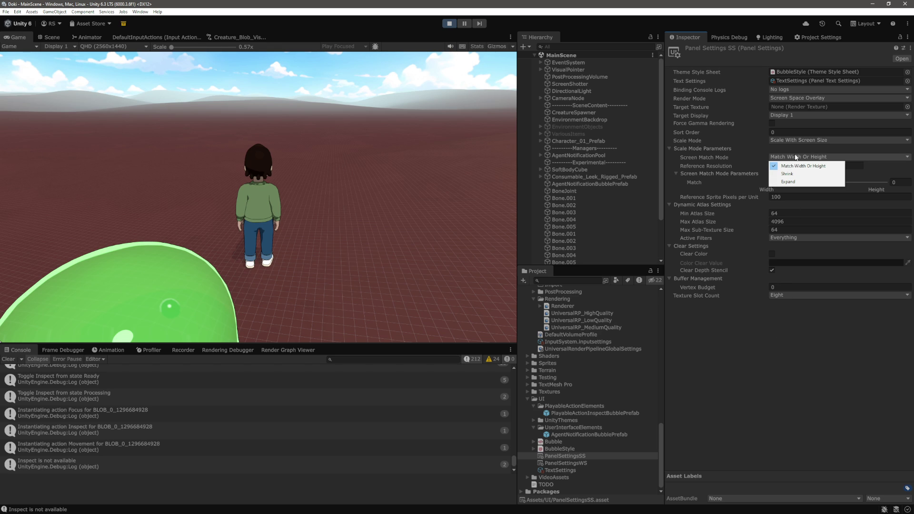
click(788, 178)
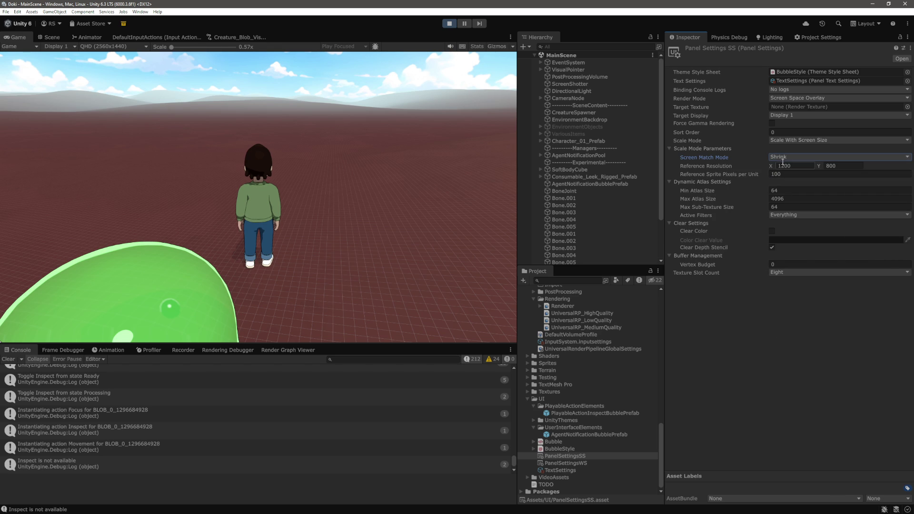
key(ctrl+s)
key(ctrl+p)
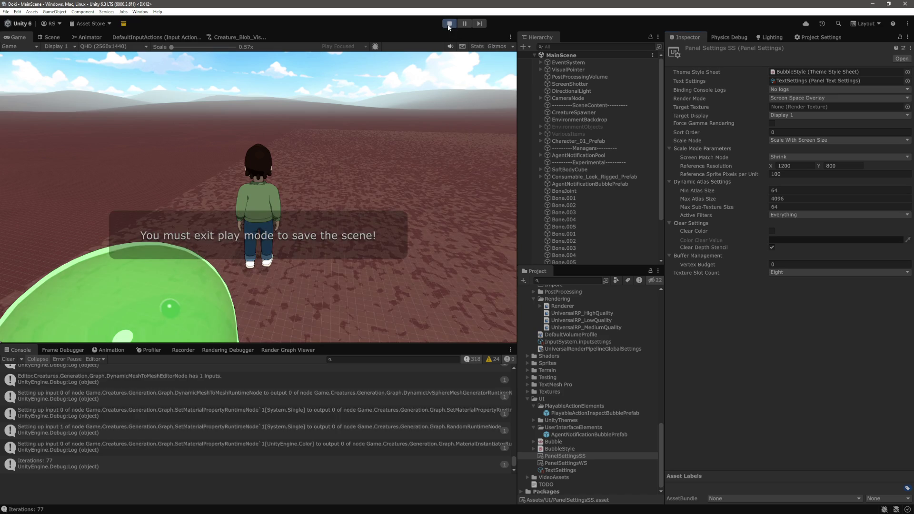
key(ctrl+p)
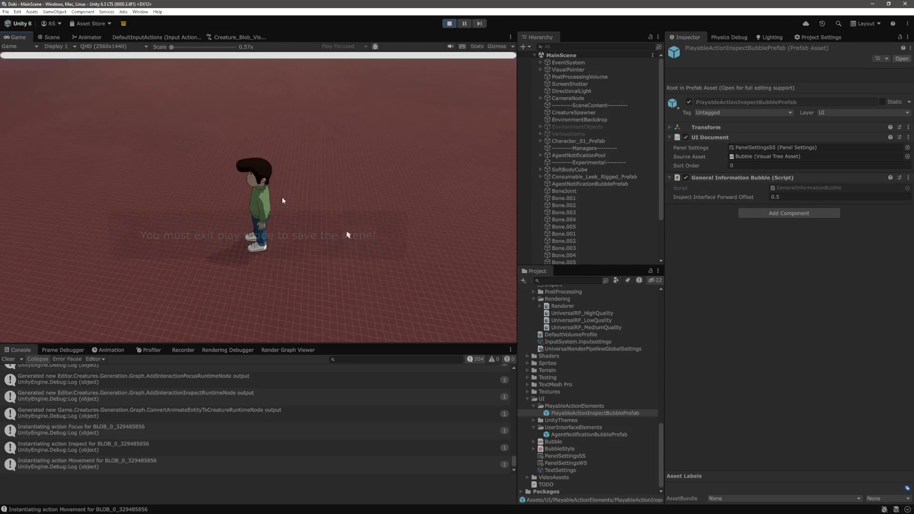
Step: Toggle the info panel with R, then stop play mode
mouse_move(261, 200)
key(r)
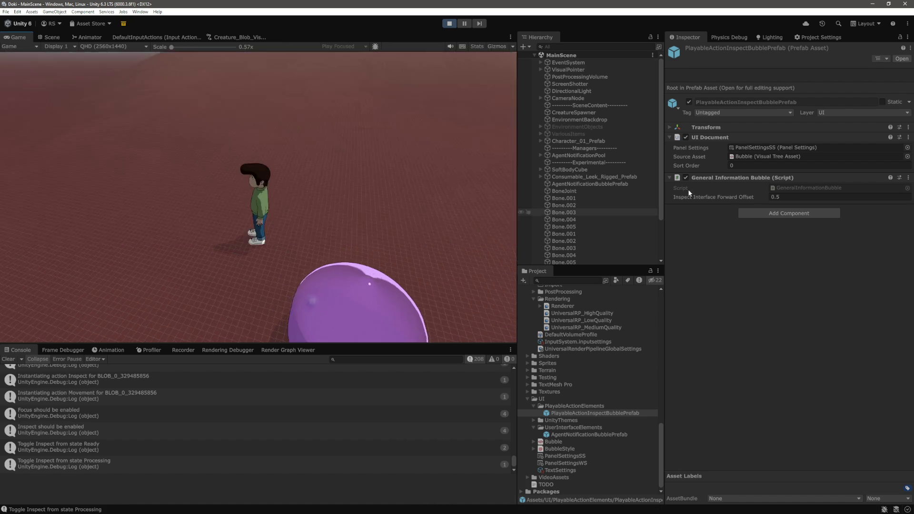
click(448, 22)
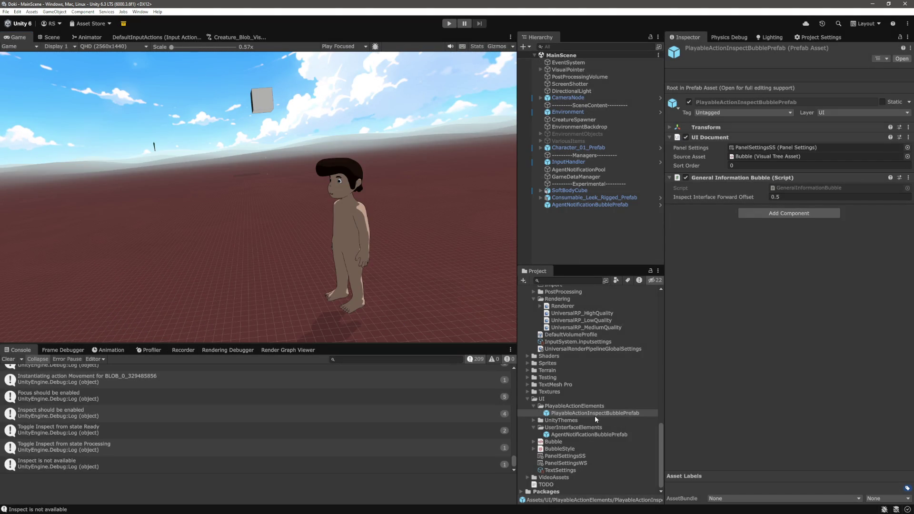
Step: Set the PanelSettingsSS Screen Match Mode back to Match Width Or Height, keeping Scale With Screen Size
click(566, 456)
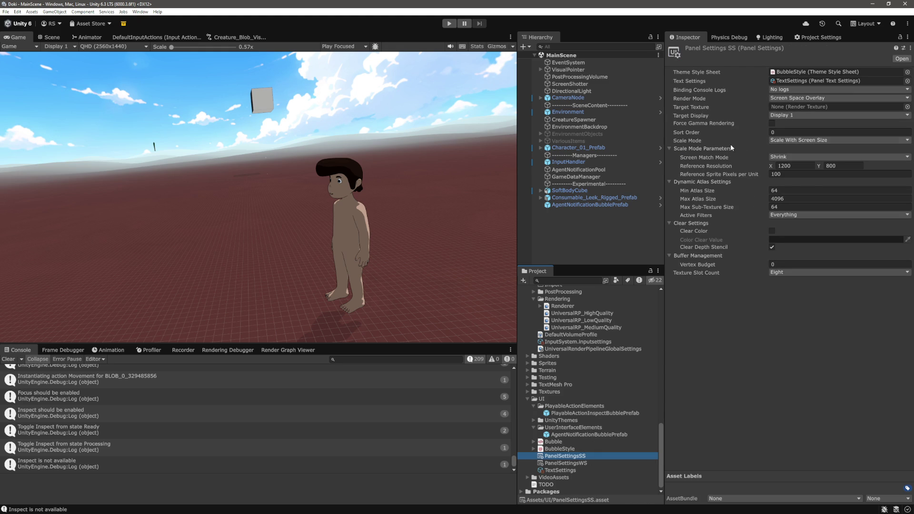
mouse_move(705, 156)
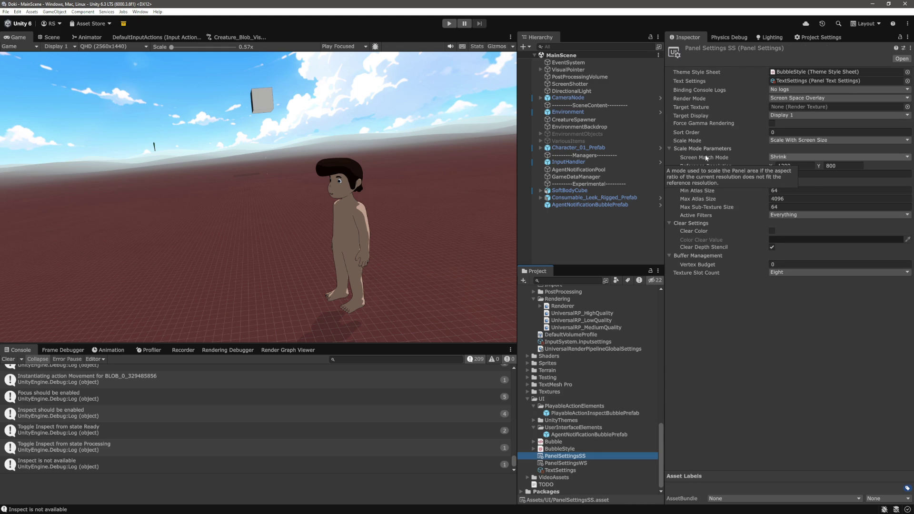
click(792, 159)
click(791, 165)
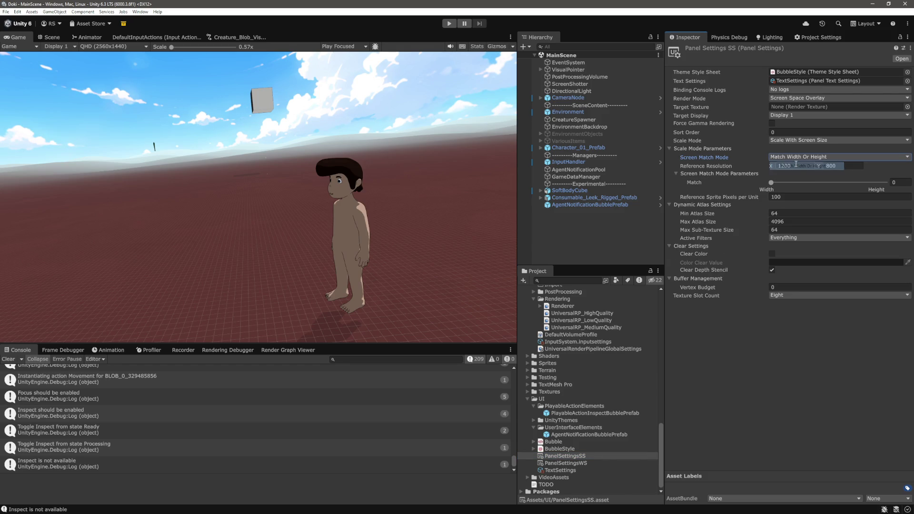
click(783, 300)
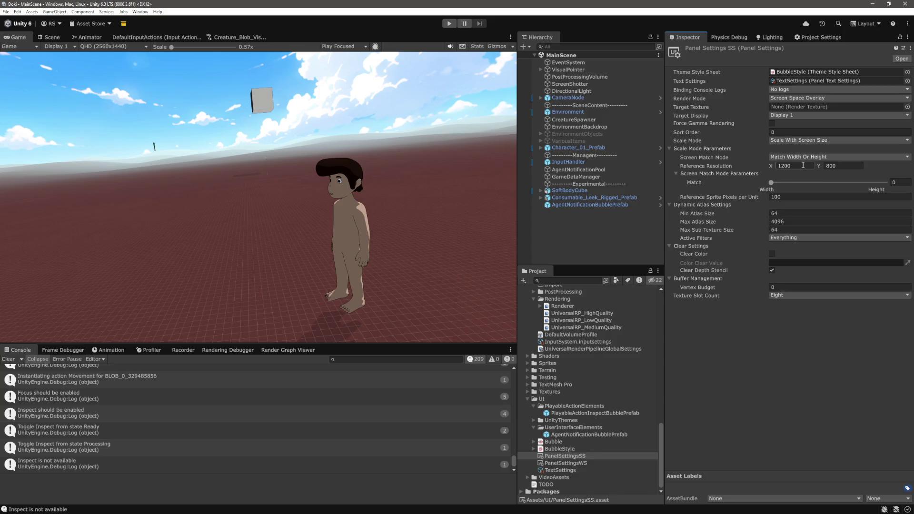
mouse_move(720, 197)
click(832, 141)
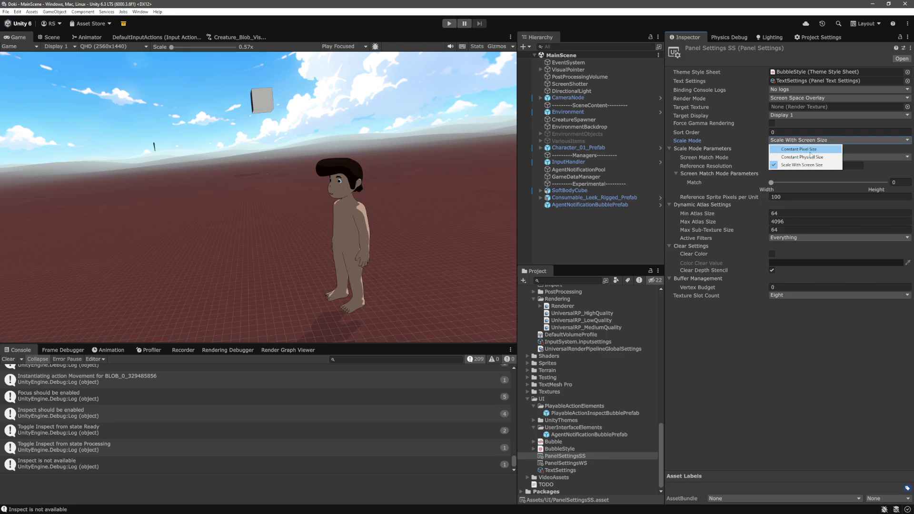
click(827, 365)
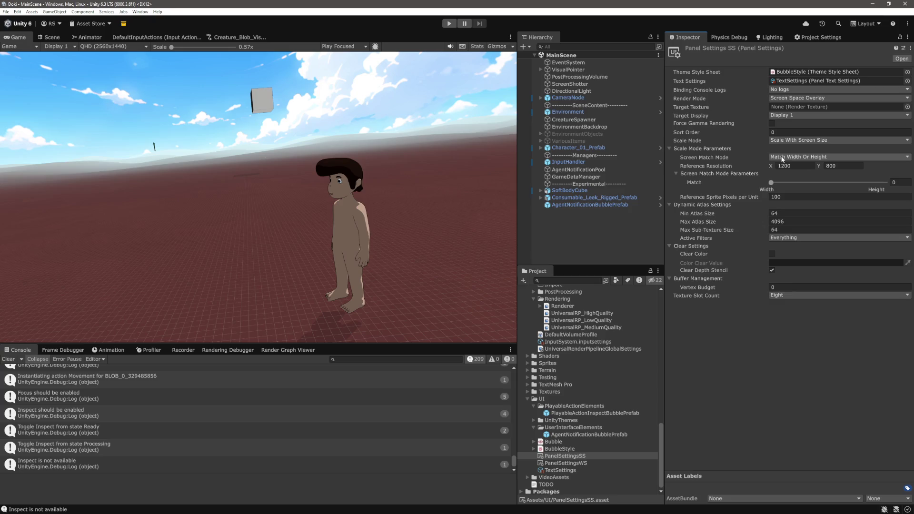
click(570, 450)
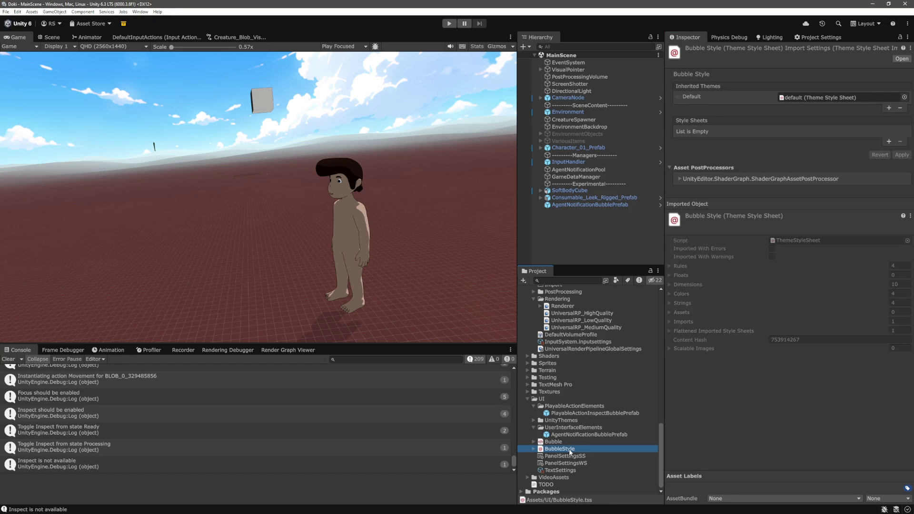
double_click(565, 450)
click(597, 412)
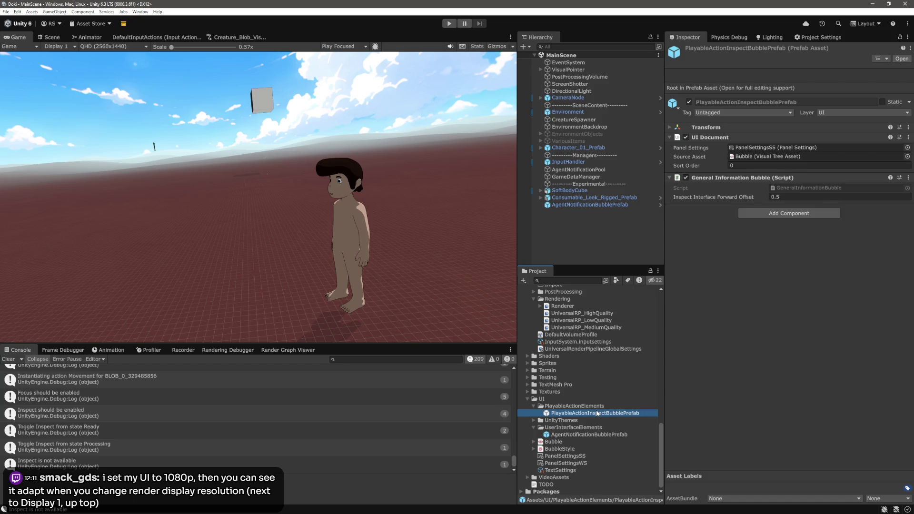
right_click(596, 413)
click(724, 413)
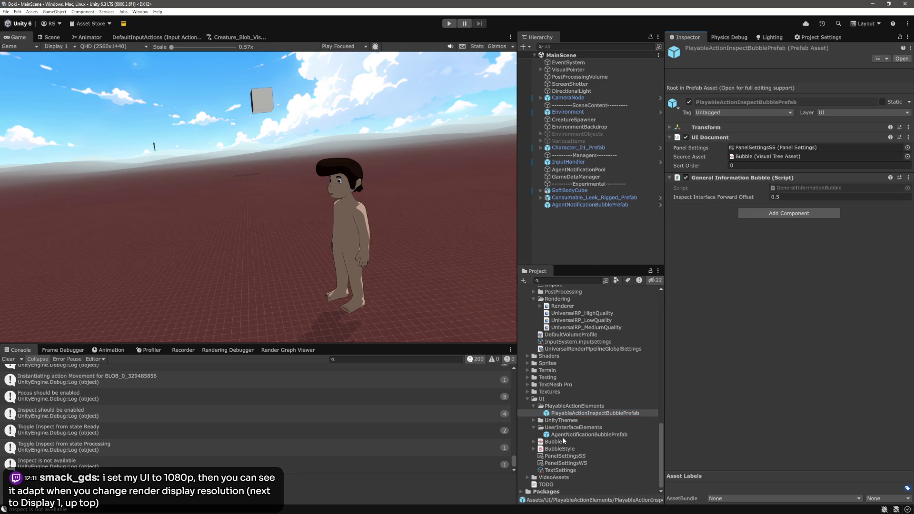
click(562, 442)
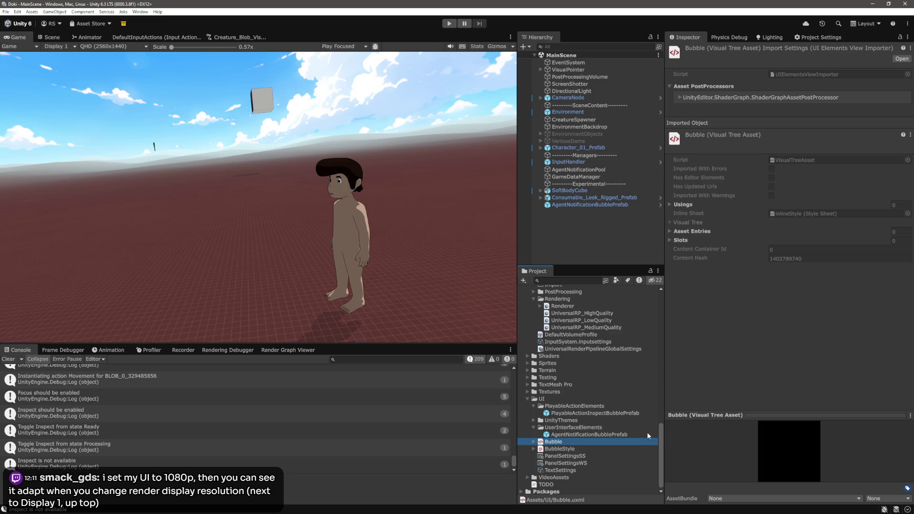
click(581, 456)
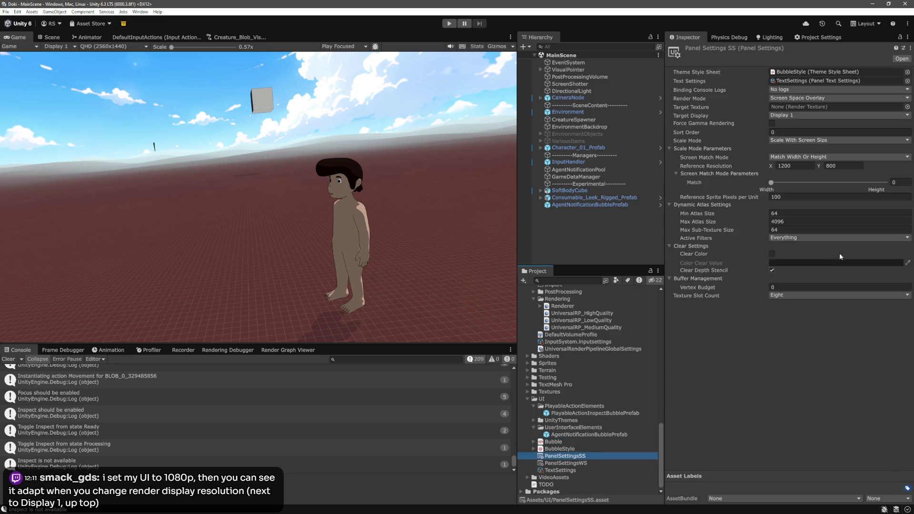
Step: Leave the Reference Resolution width unchanged at 1200 and switch to BubbleStyle.tss in VS Code
mouse_move(741, 187)
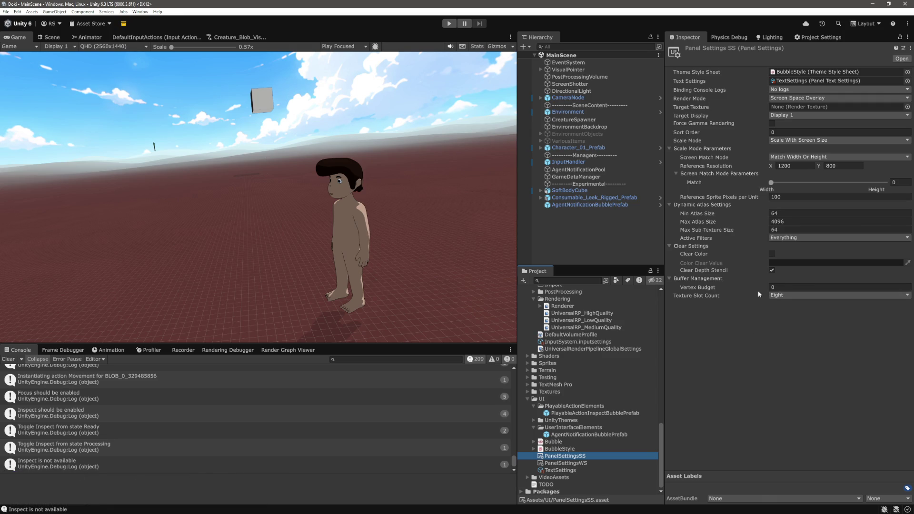
click(809, 165)
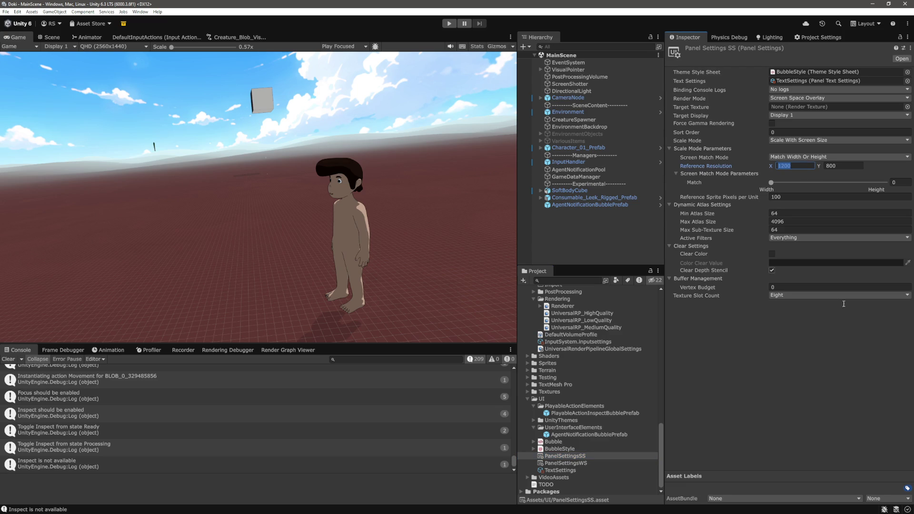
click(773, 342)
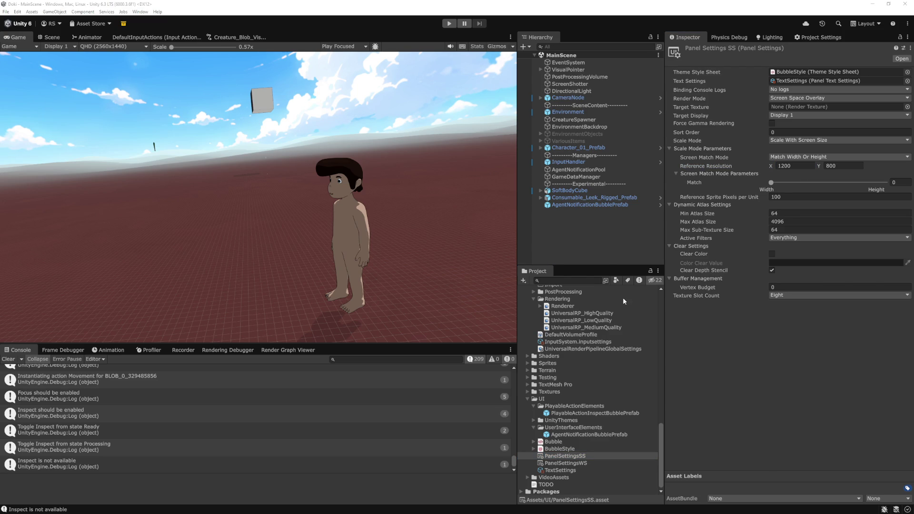
key(alt+Tab)
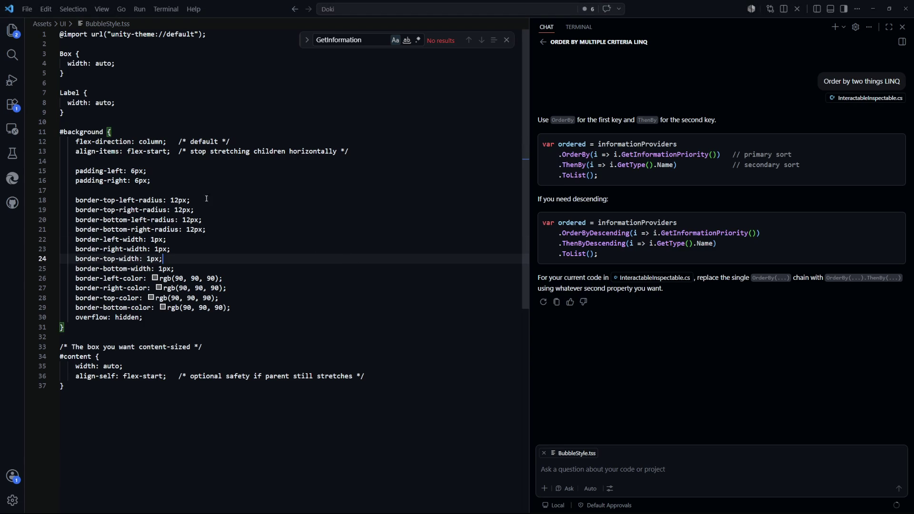
Step: Change the #content width in BubbleStyle.tss from auto to 1000px, then return to Unity
click(150, 315)
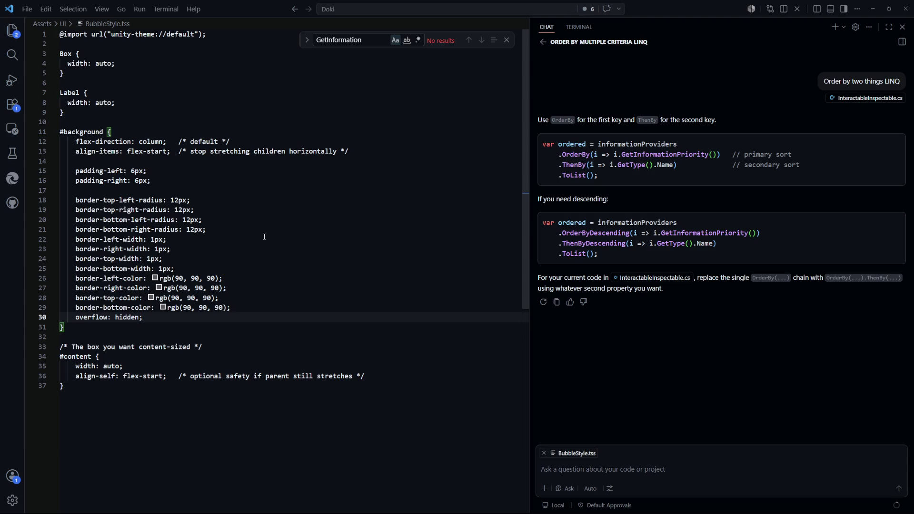
double_click(112, 366)
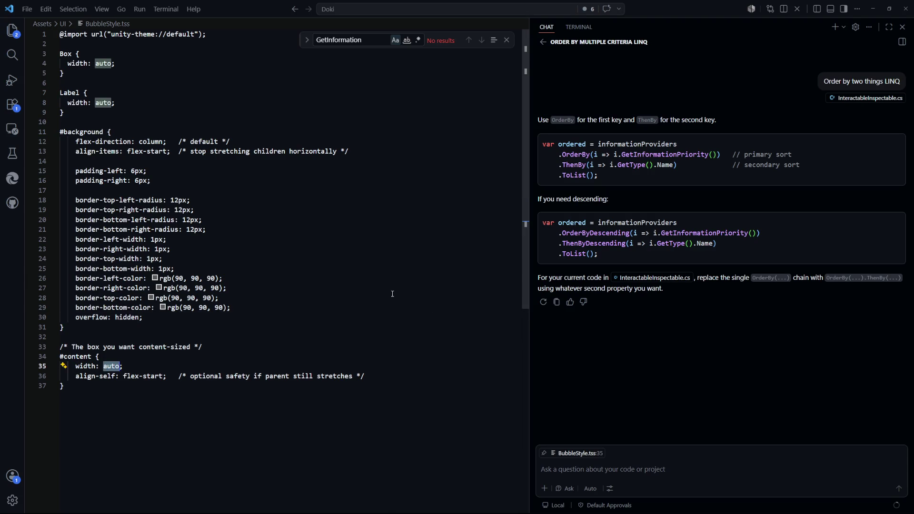
text(1000px)
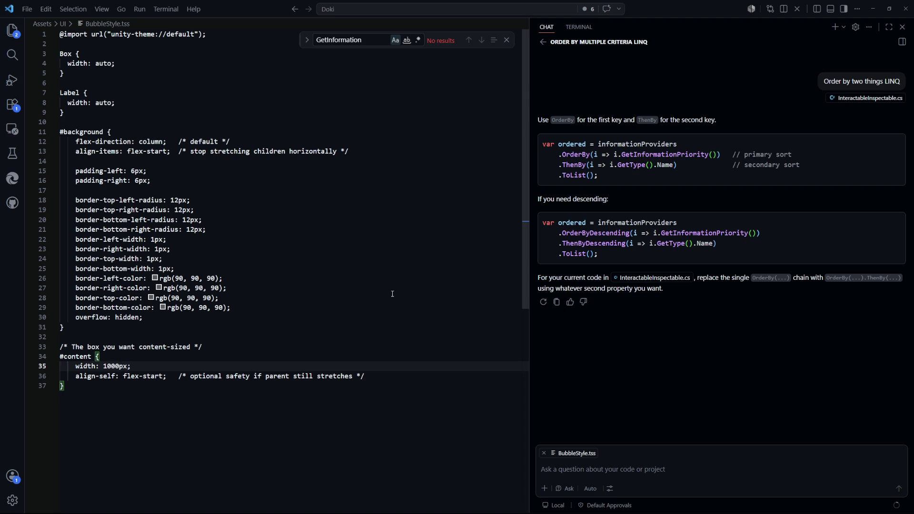
key(alt+Tab)
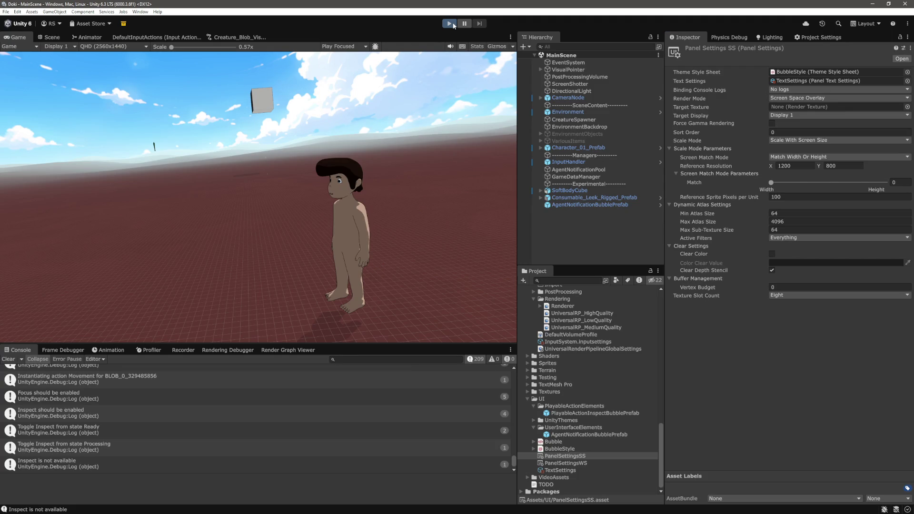
Step: Run the game and show the info panel with R to test the 1000px width
click(450, 24)
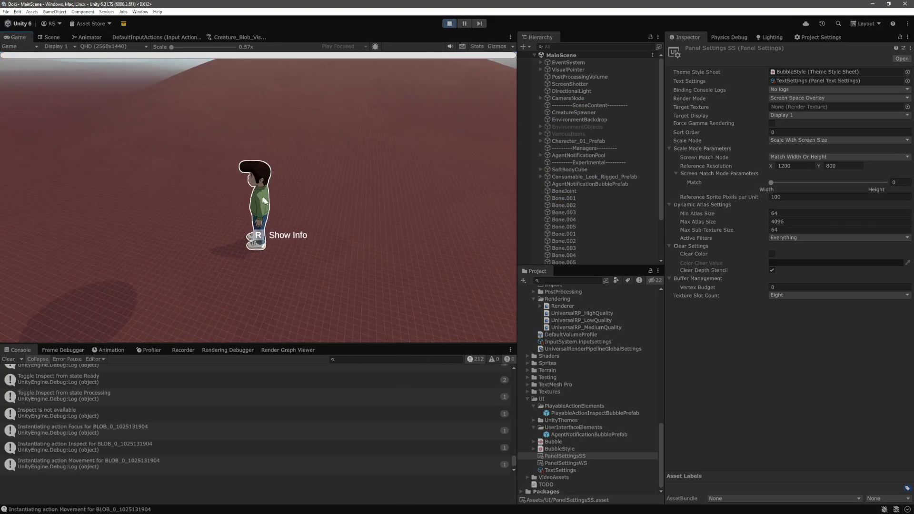
key(r)
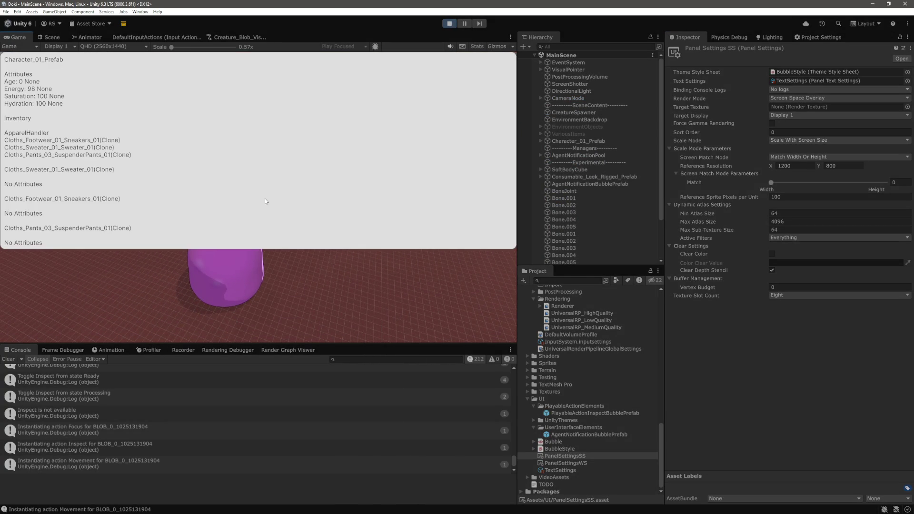
key(alt+Tab)
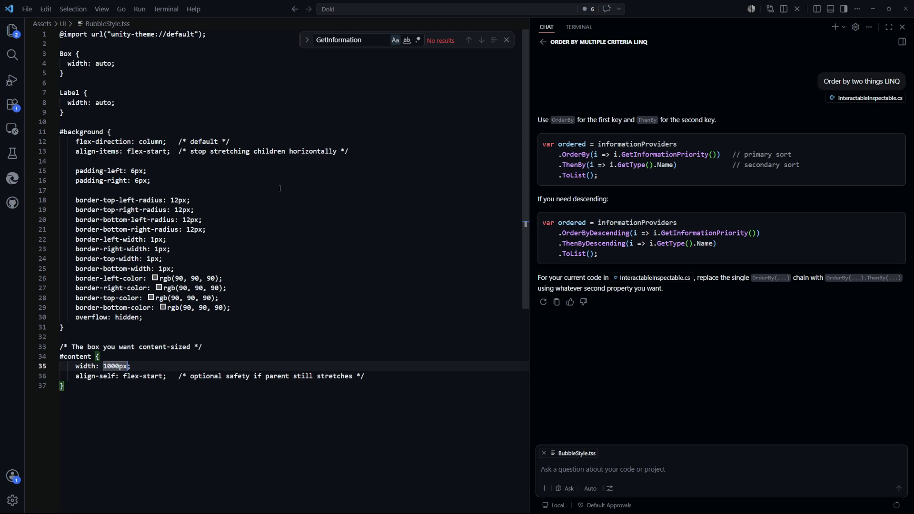
key(alt+Tab)
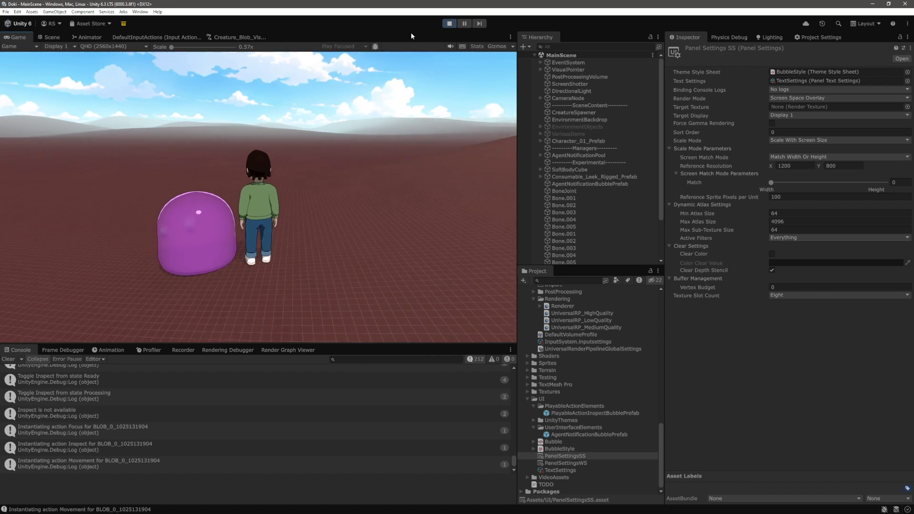
key(alt+Tab)
Step: Undo the #content width back to auto and search files for 'bubble' to pick BubbleStyle.tss
key(ctrl+z)
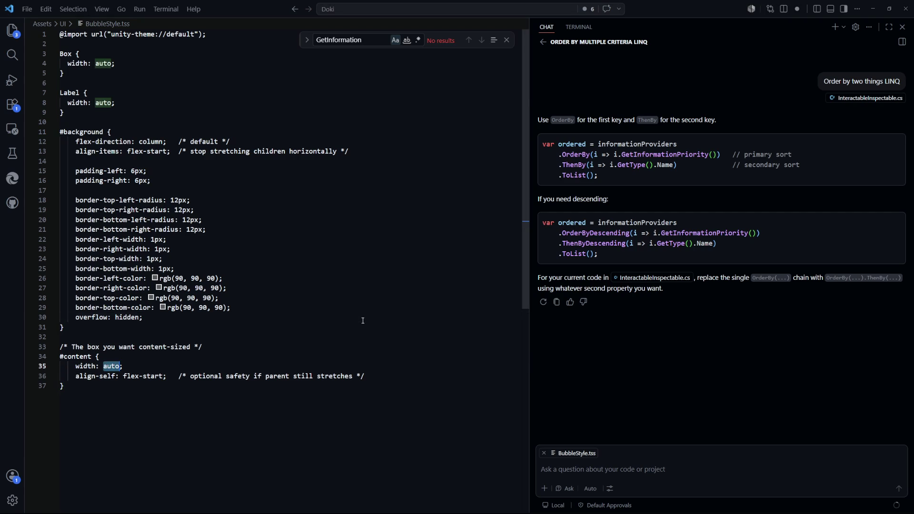
key(ctrl+Tab)
key(ctrl+Tab)
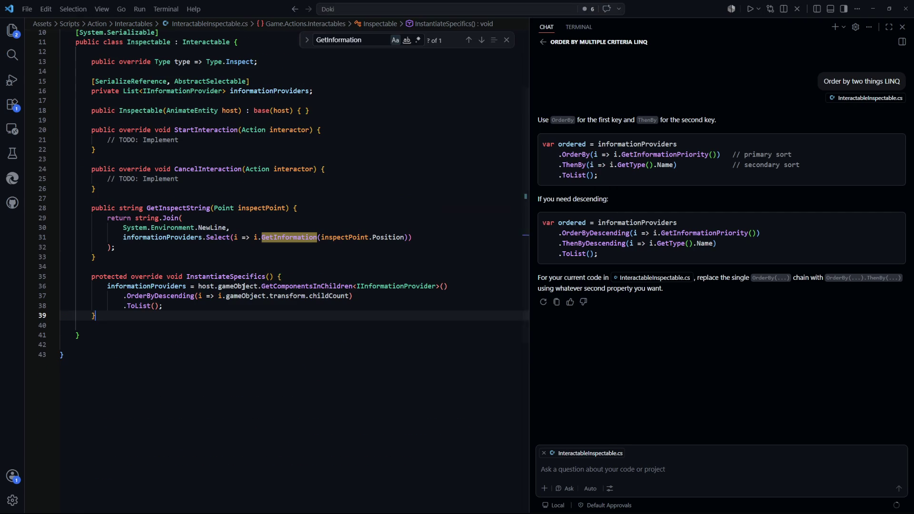
key(ctrl+Tab)
key(Escape)
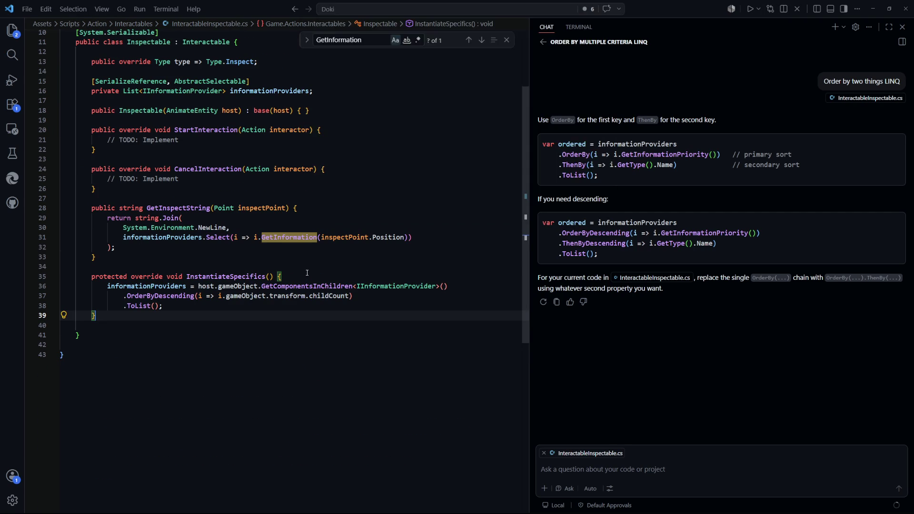
key(ctrl+p)
text(bubble)
key(Down)
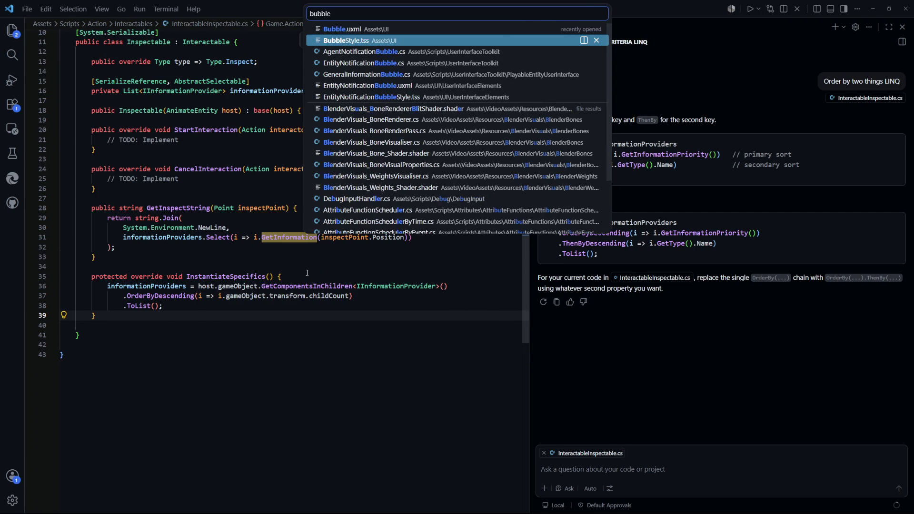
Step: Open BubbleStyle.tss and set the Box rule width to 100px, then save
key(Return)
click(147, 66)
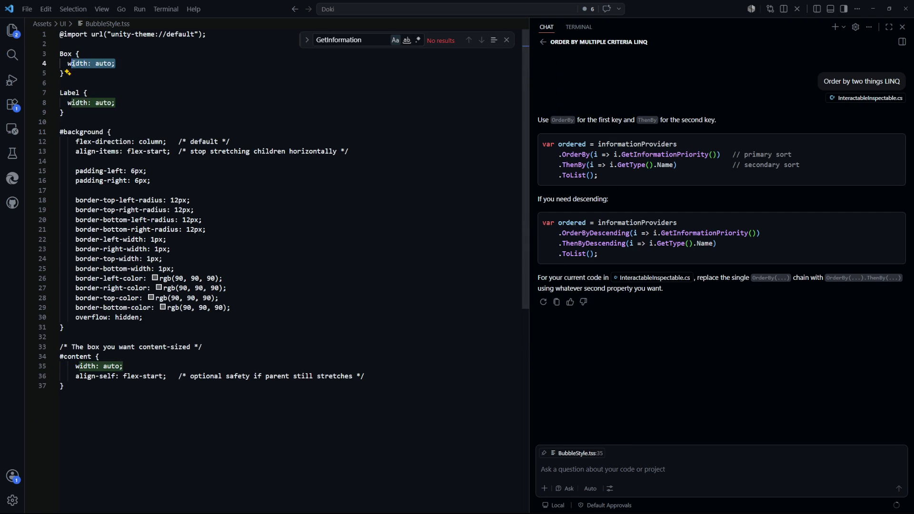
double_click(103, 64)
text(100px)
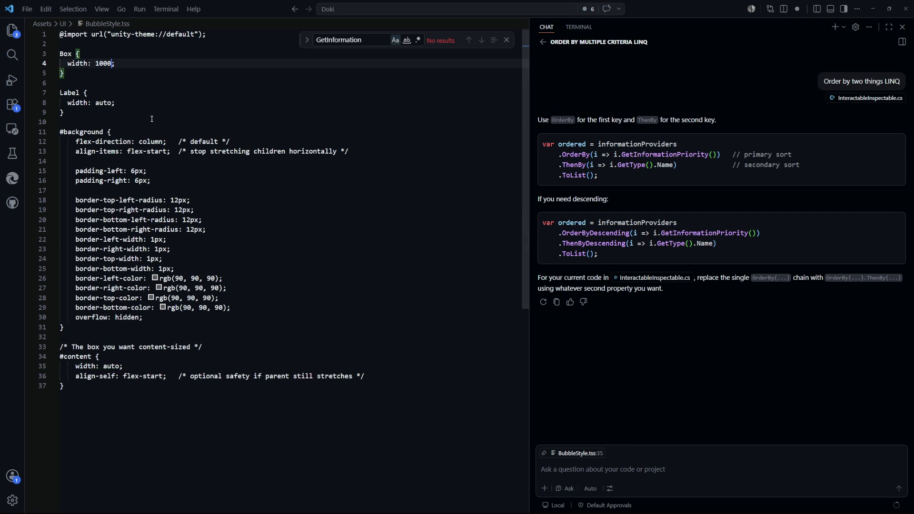
key(ctrl+s)
Step: Test the wider Box in Unity play mode with the info panel shown, then stop the game
key(alt+Tab)
click(455, 25)
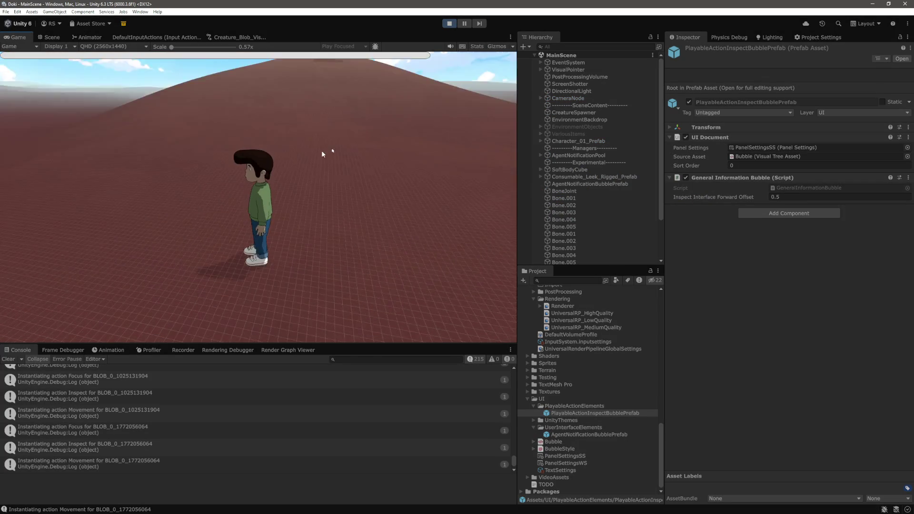
key(r)
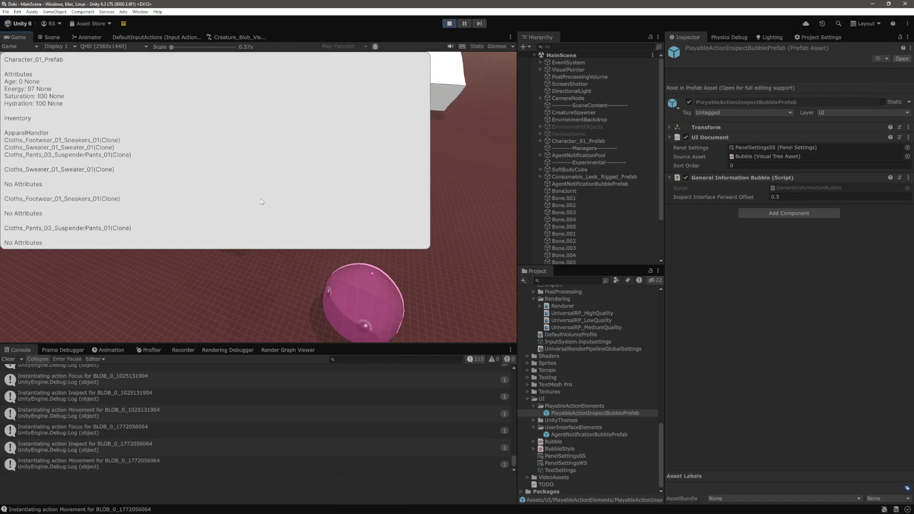
key(ctrl+shift+p)
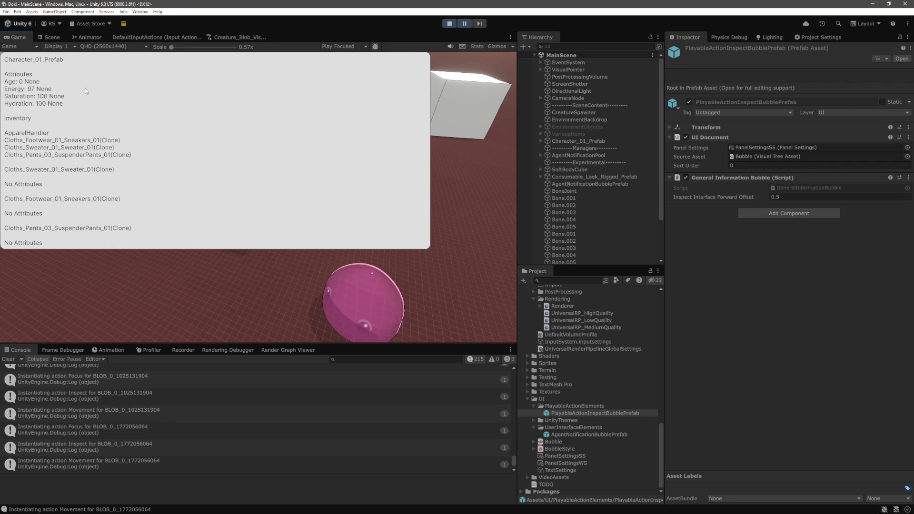
key(alt+Tab)
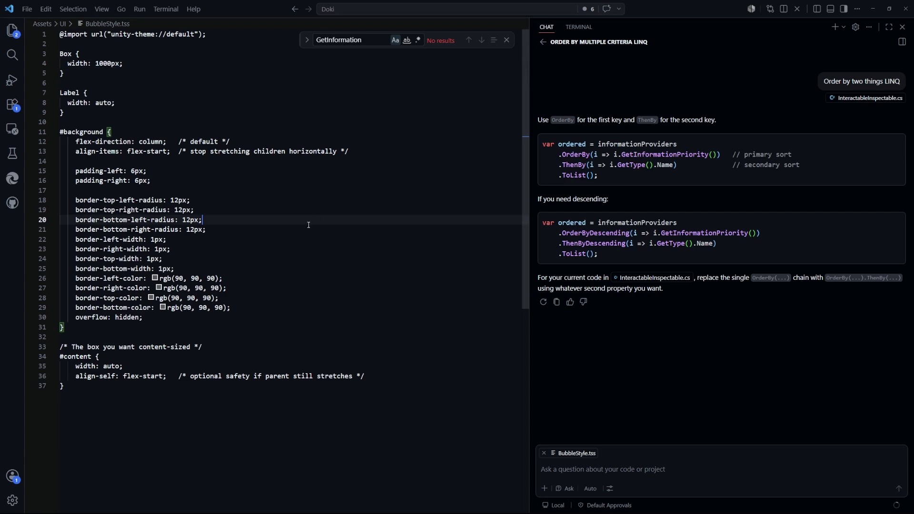
key(alt+Tab)
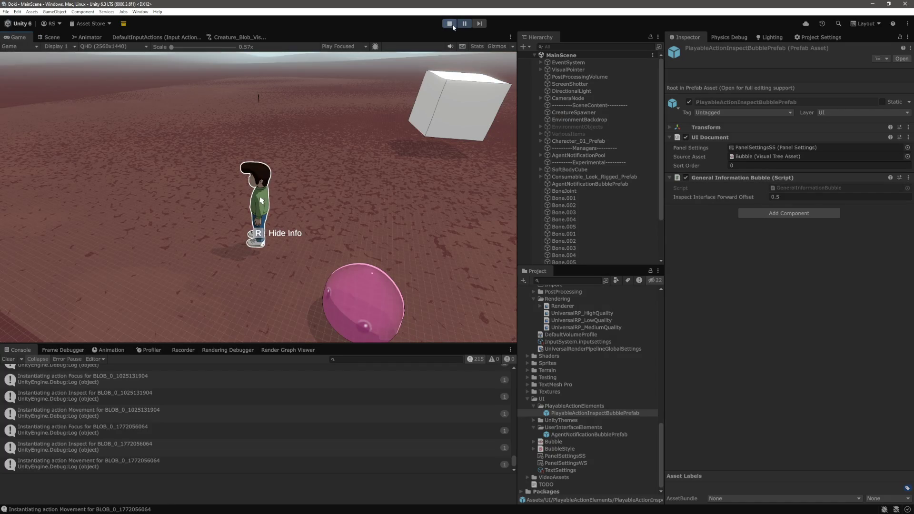
key(ctrl+p)
key(alt+Tab)
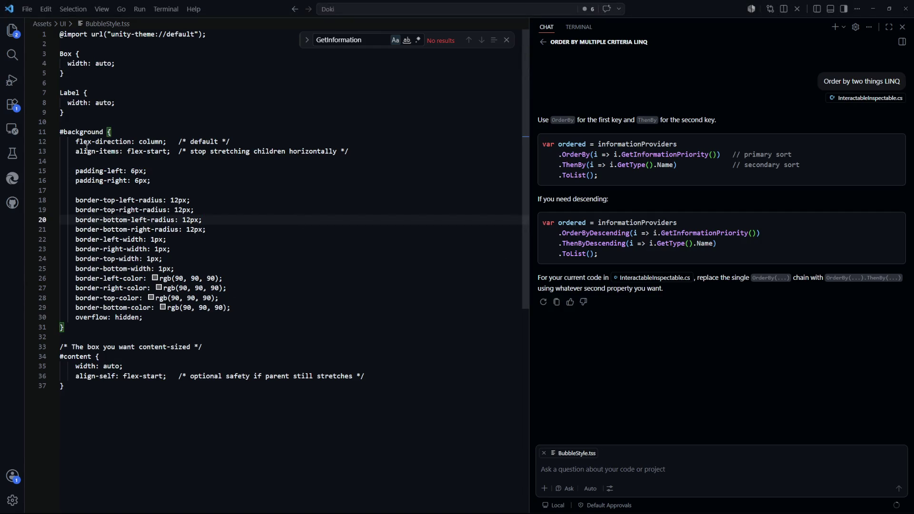
Step: Select lines 7–37 of BubbleStyle.tss, Label through #content rules, as chat context
drag(350, 151, 76, 151)
mouse_move(397, 392)
mouse_down()
mouse_move(81, 366)
mouse_move(201, 92)
mouse_up()
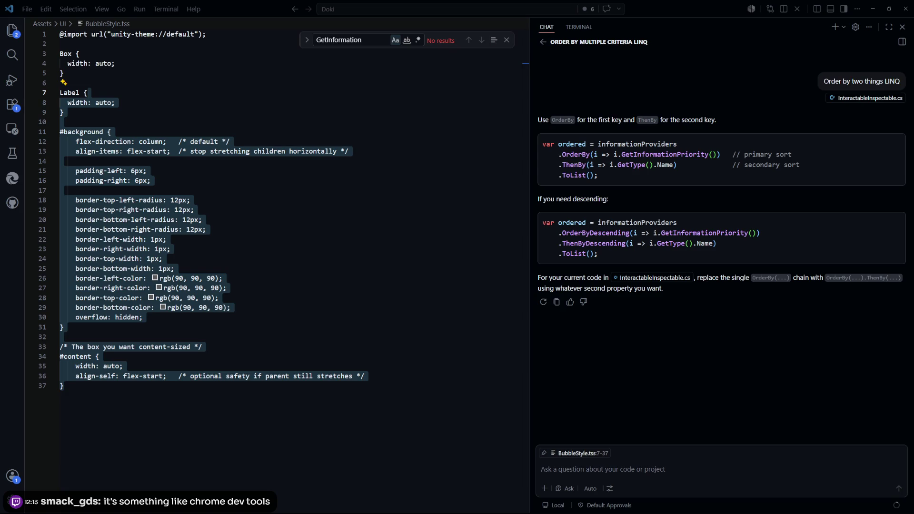
Step: Clear the style rule selection in BubbleStyle.tss, then return to Unity and start play mode
click(290, 257)
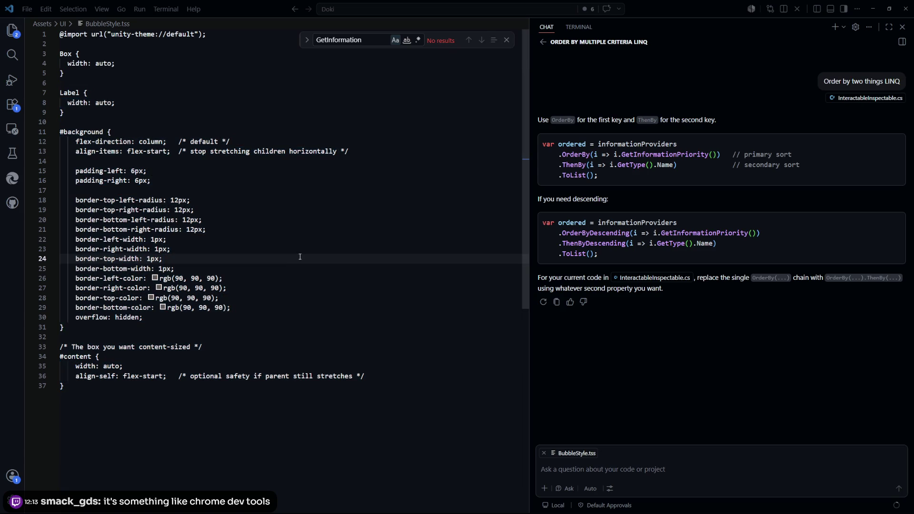
key(alt+Tab)
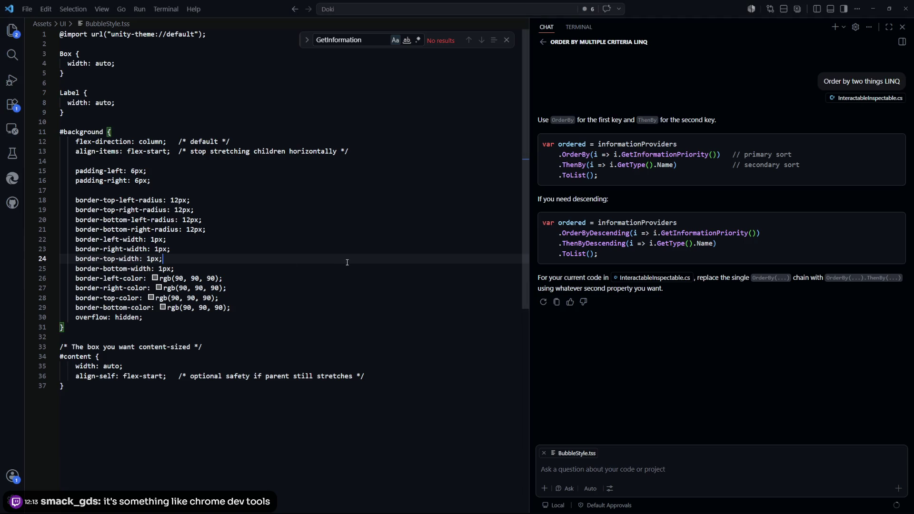
key(alt+Tab)
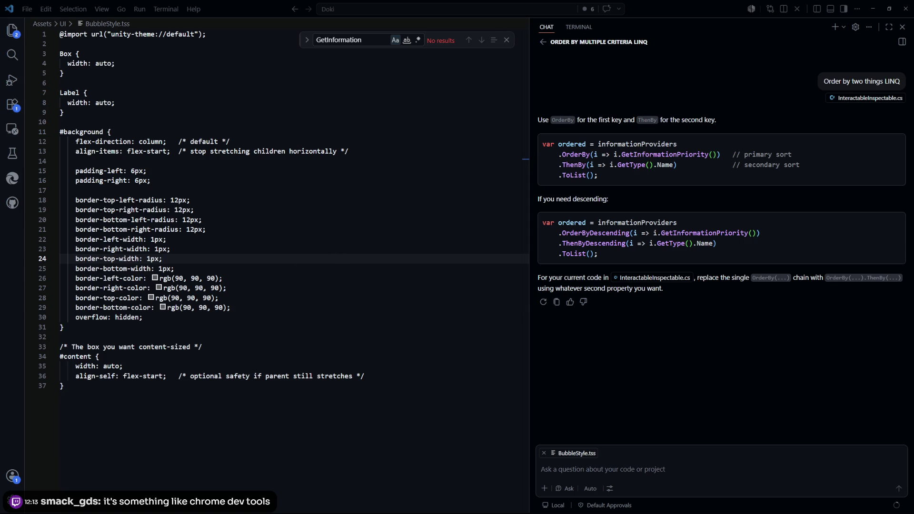
click(323, 237)
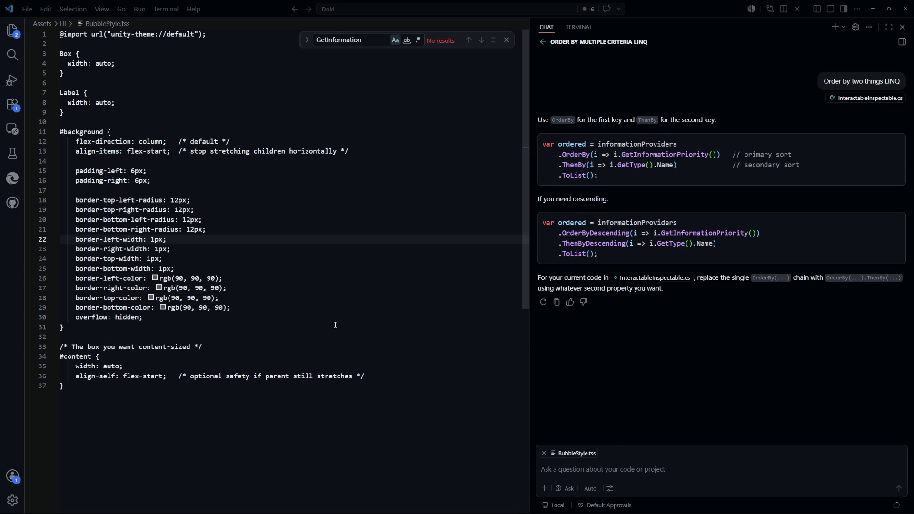
key(alt+Tab)
click(449, 25)
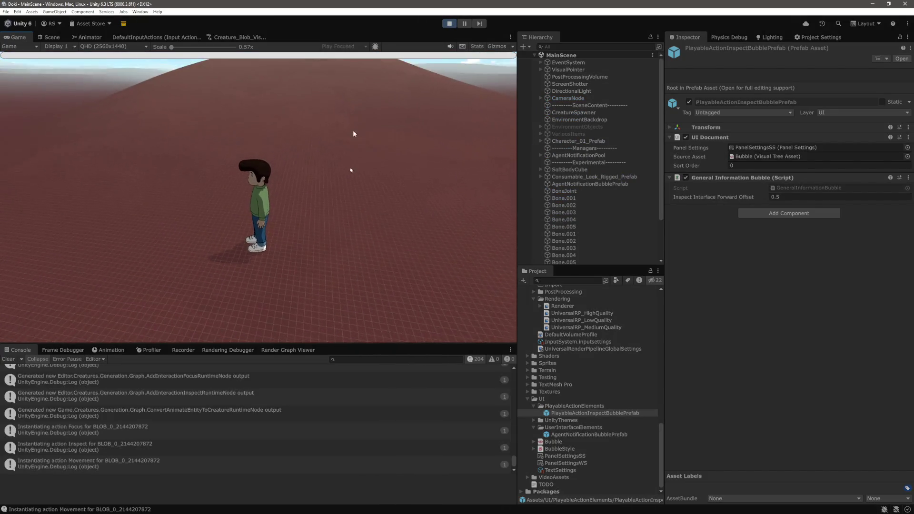
Step: Toggle the character's info panel with R, walk it across the ground, then select PanelSettingsSS
key(r)
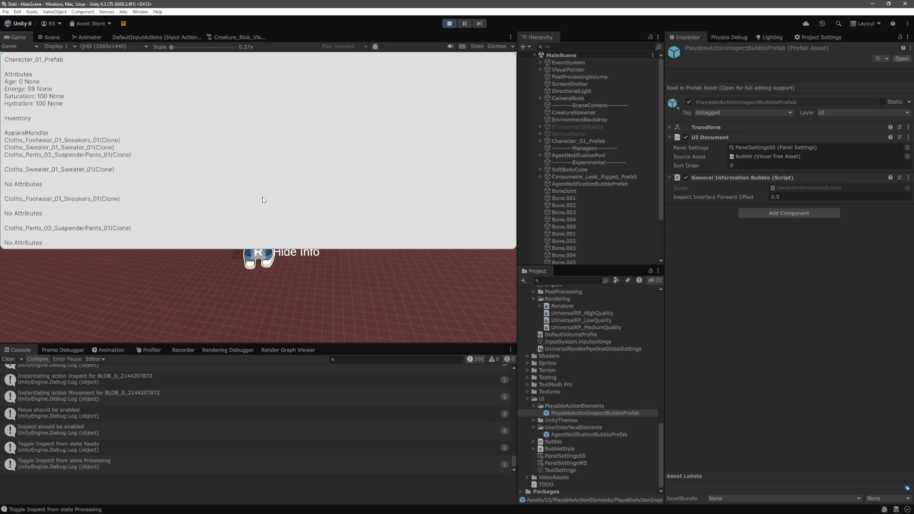
key(r)
click(362, 237)
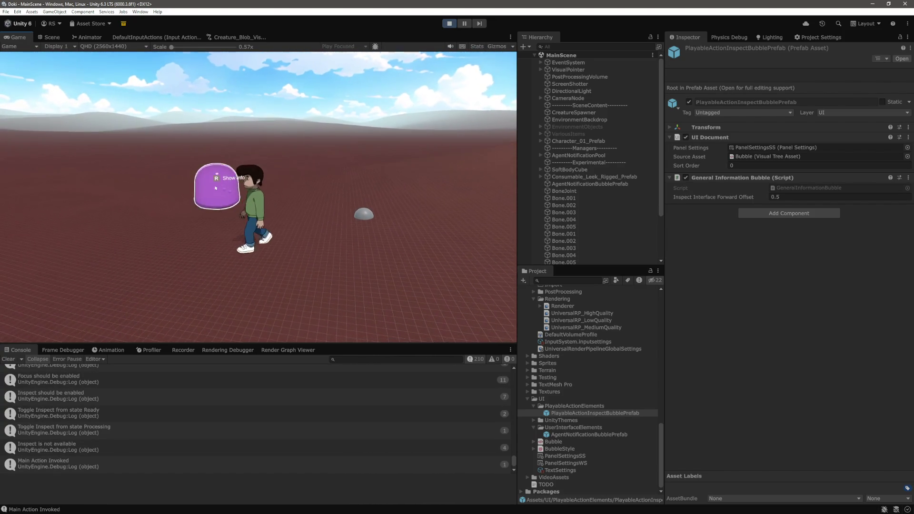
click(386, 273)
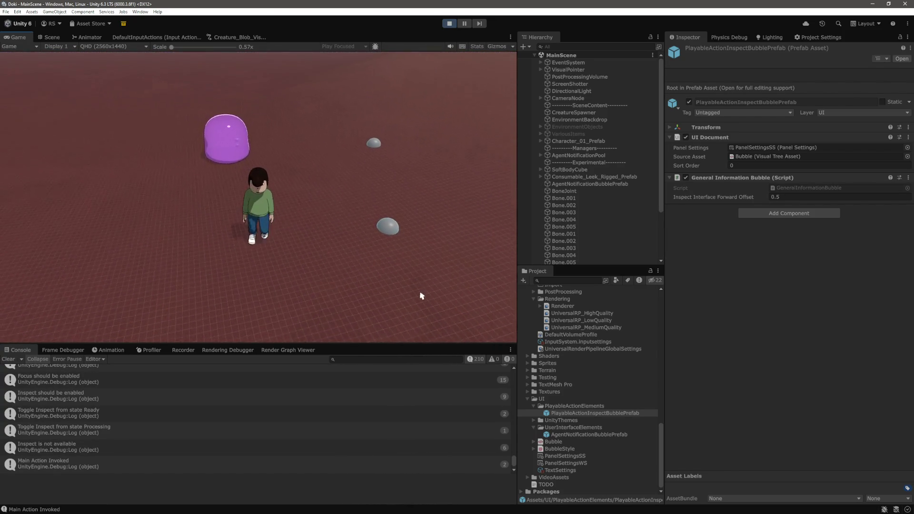
click(574, 455)
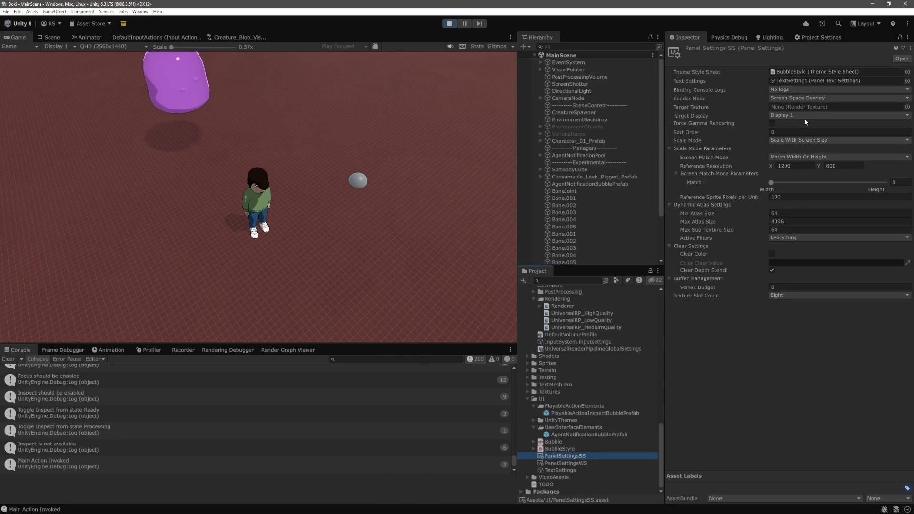
Step: Check the Render Mode options, keep Screen Space Overlay, and walk the character to two ground spots
click(804, 98)
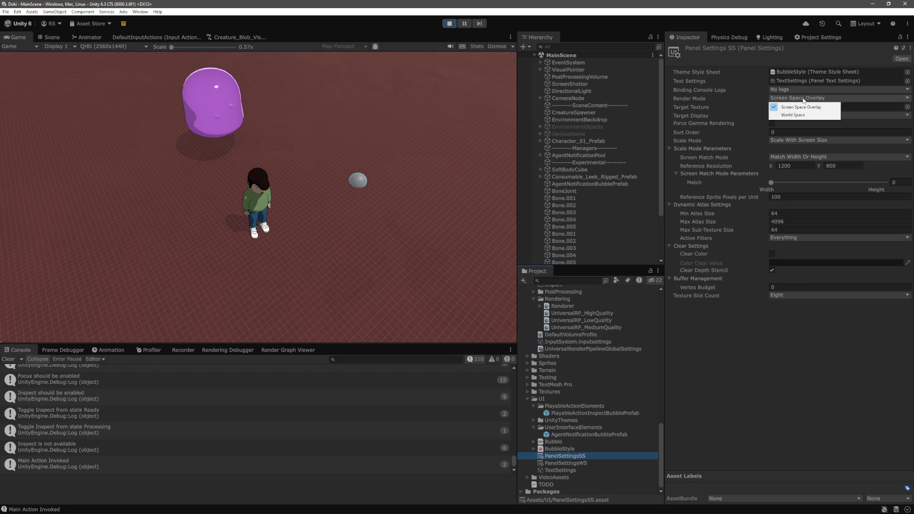
click(386, 184)
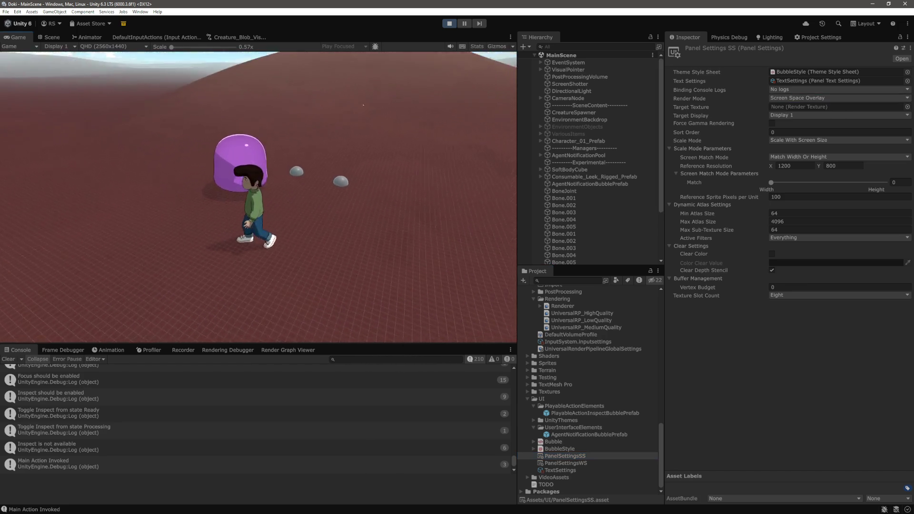
click(359, 183)
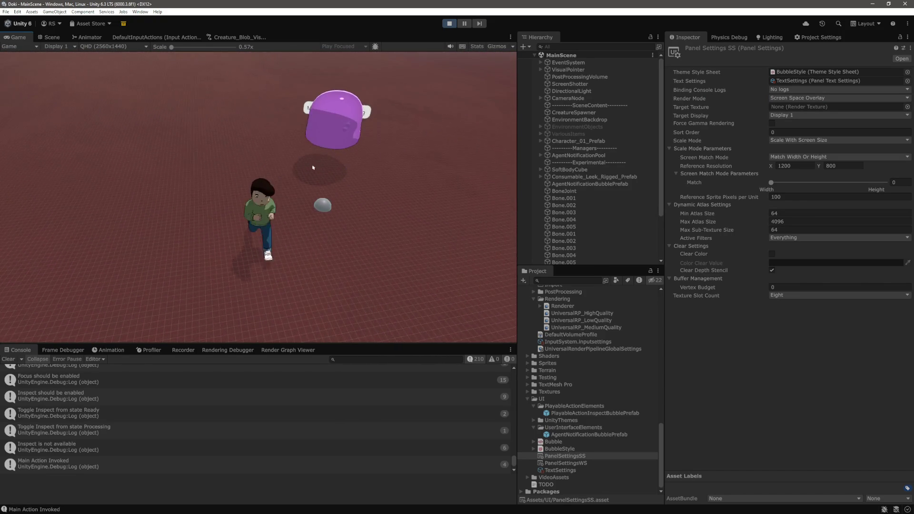
click(350, 157)
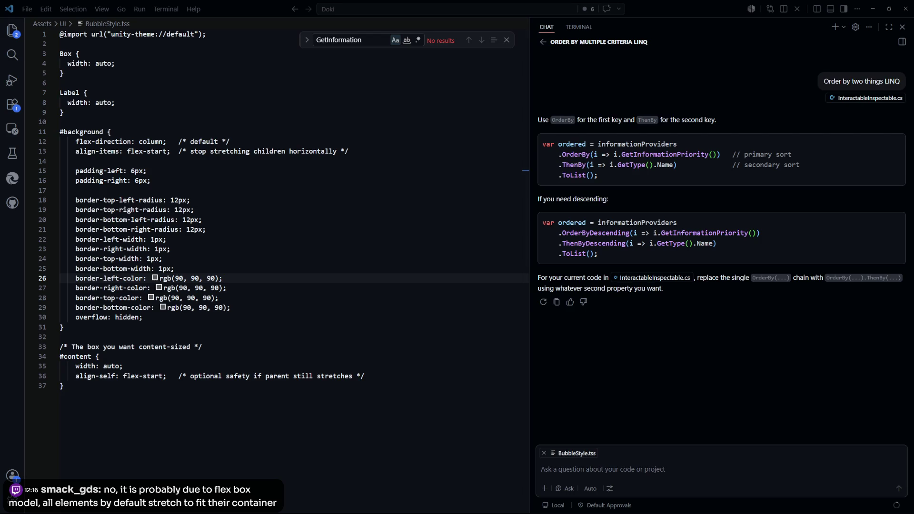
Step: Select and deselect the Box rule on lines 3–5 of BubbleStyle.tss, then return to Unity
click(286, 308)
click(262, 259)
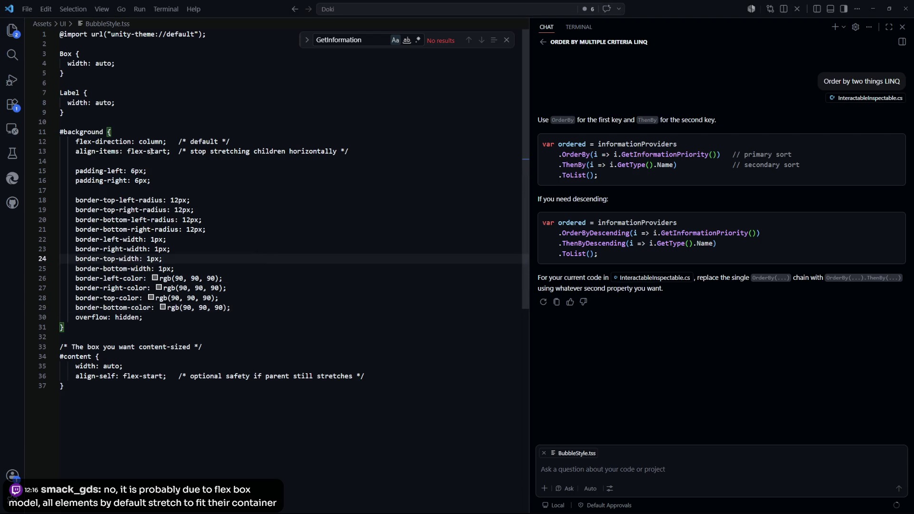
drag(64, 73, 59, 55)
click(85, 92)
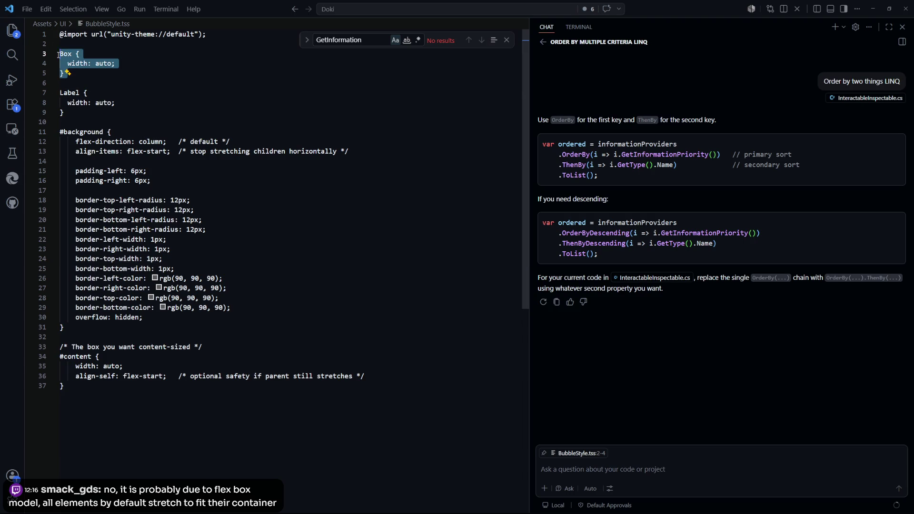
click(184, 85)
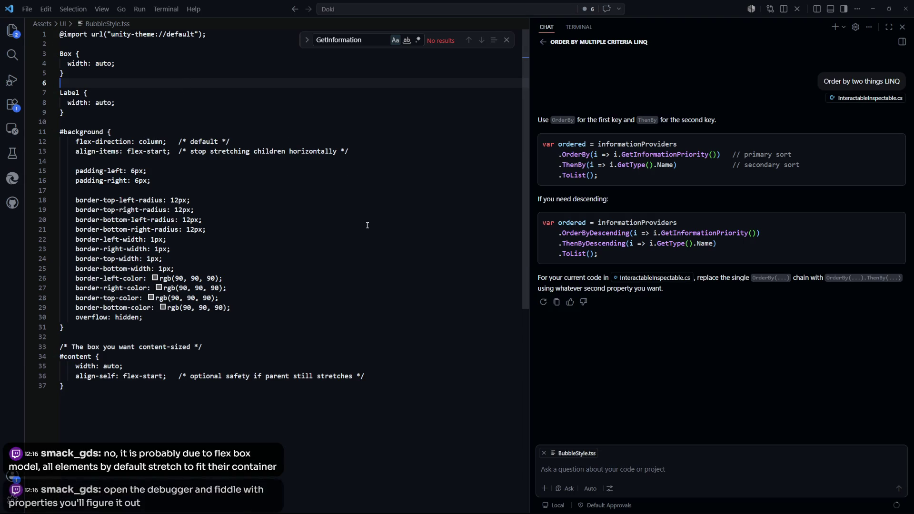
click(395, 230)
key(alt+Tab)
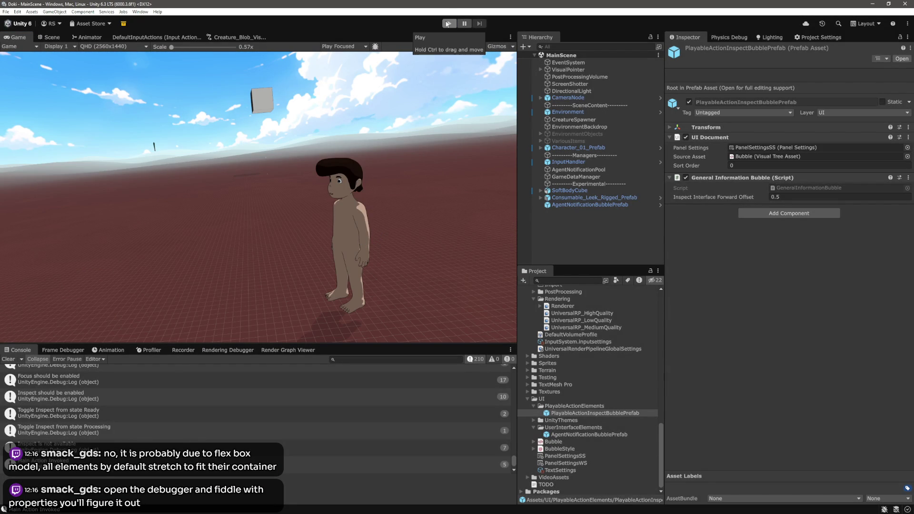
Step: Enter Play mode, show Character_01_Prefab's info panel with R, and briefly open and close UI Builder
click(448, 24)
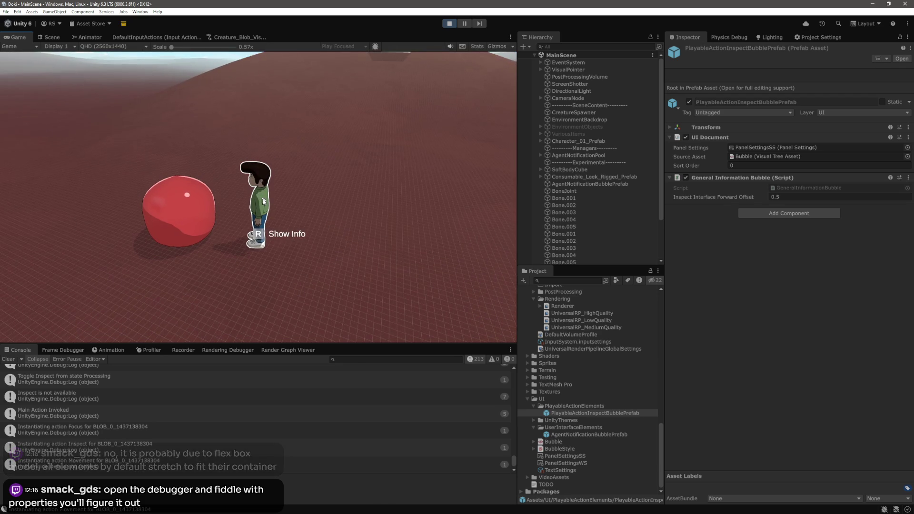
key(r)
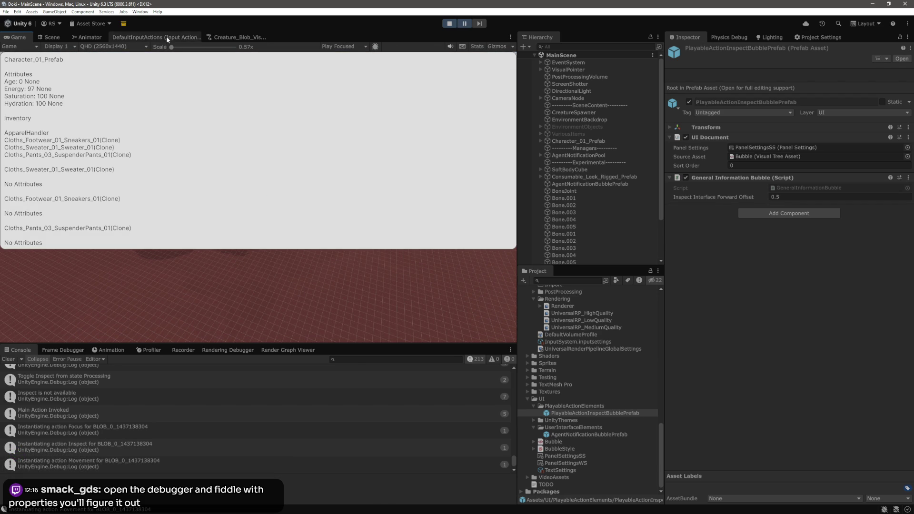
click(140, 12)
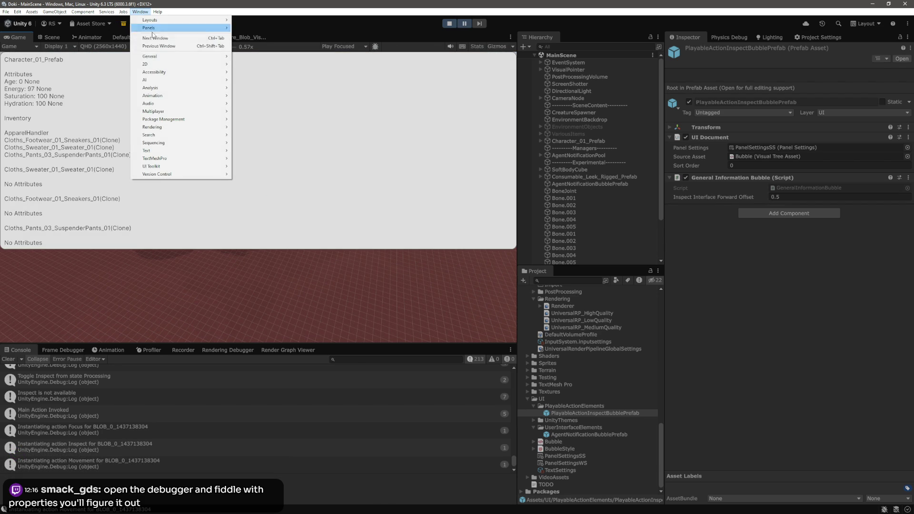
mouse_move(194, 94)
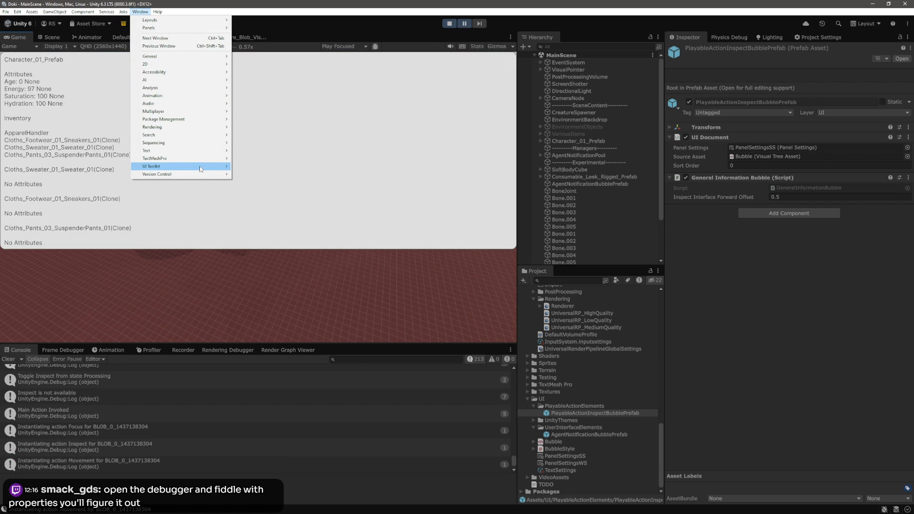
mouse_move(200, 166)
click(258, 168)
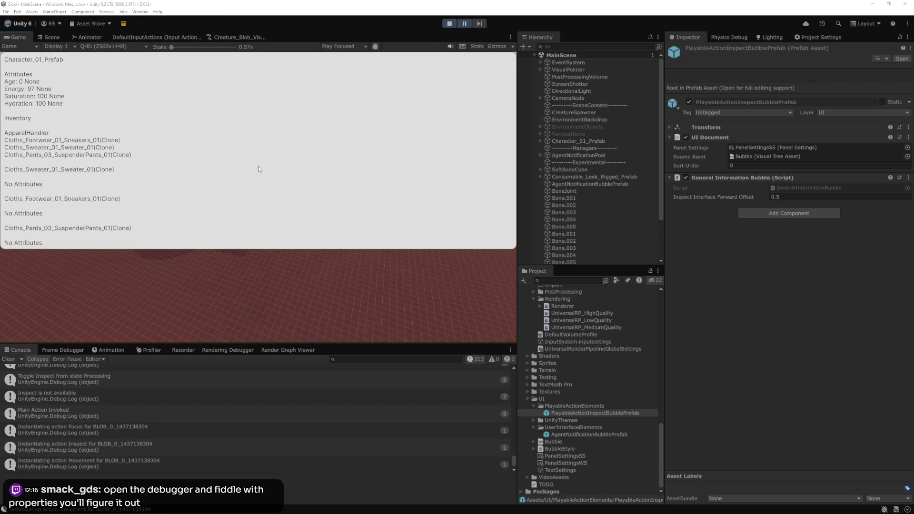
click(621, 118)
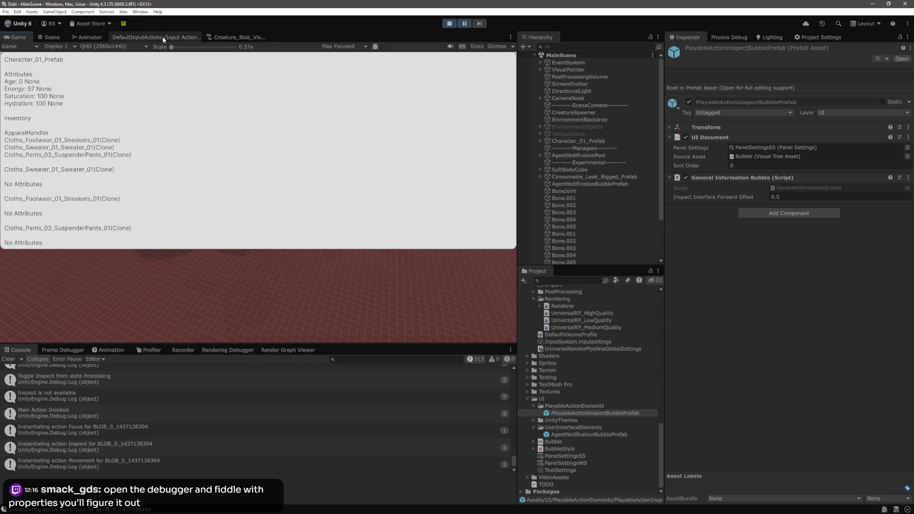
click(140, 11)
Step: Open the UI Toolkit Debugger and dock it into the editor layout beside the Game view
mouse_move(197, 164)
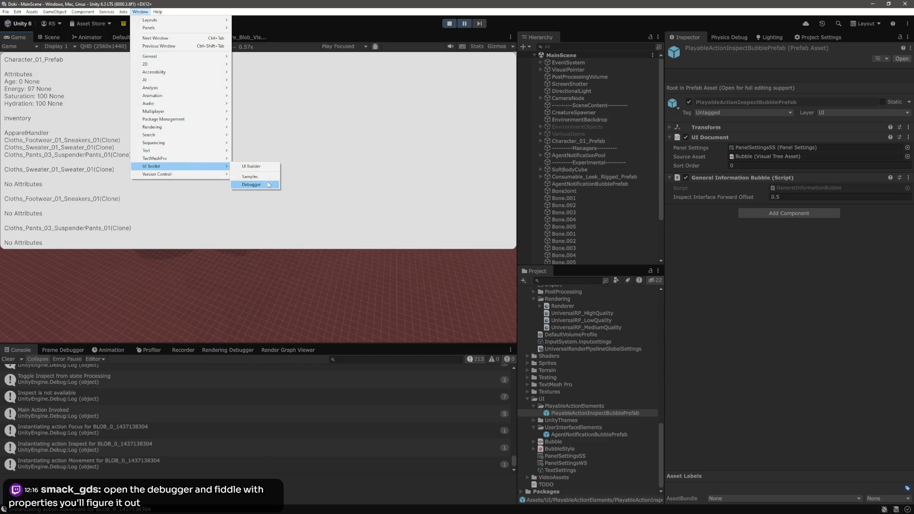
click(252, 184)
mouse_move(371, 187)
mouse_down()
mouse_move(477, 184)
mouse_move(586, 160)
mouse_up()
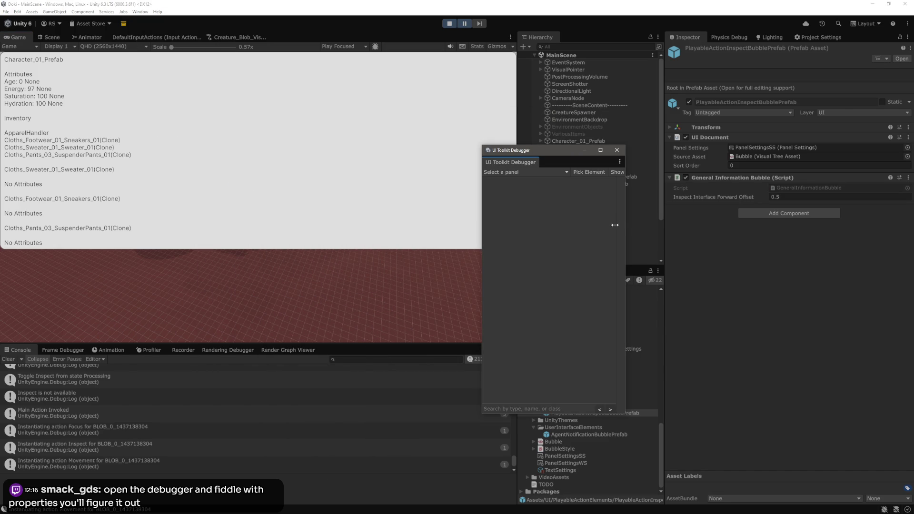
drag(626, 227, 811, 229)
mouse_move(657, 152)
mouse_down()
mouse_move(721, 179)
mouse_move(732, 230)
mouse_up()
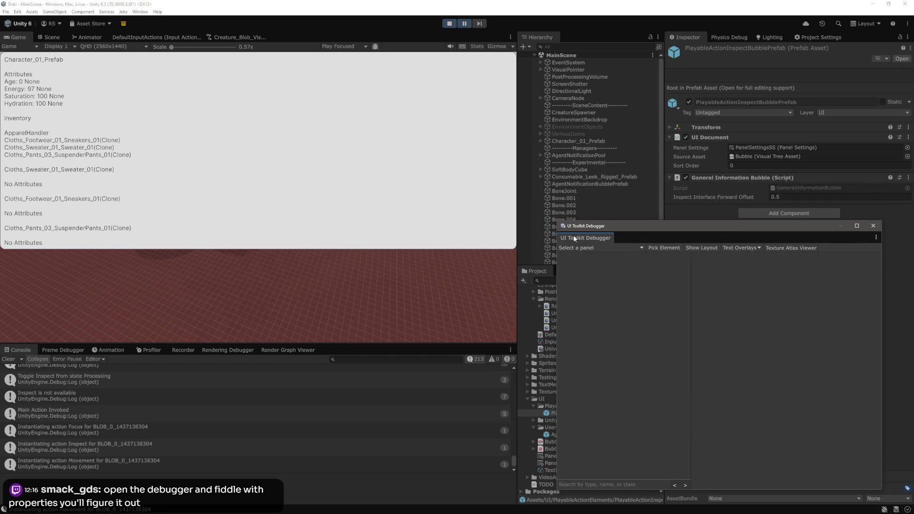
drag(427, 344, 434, 269)
drag(591, 236, 343, 277)
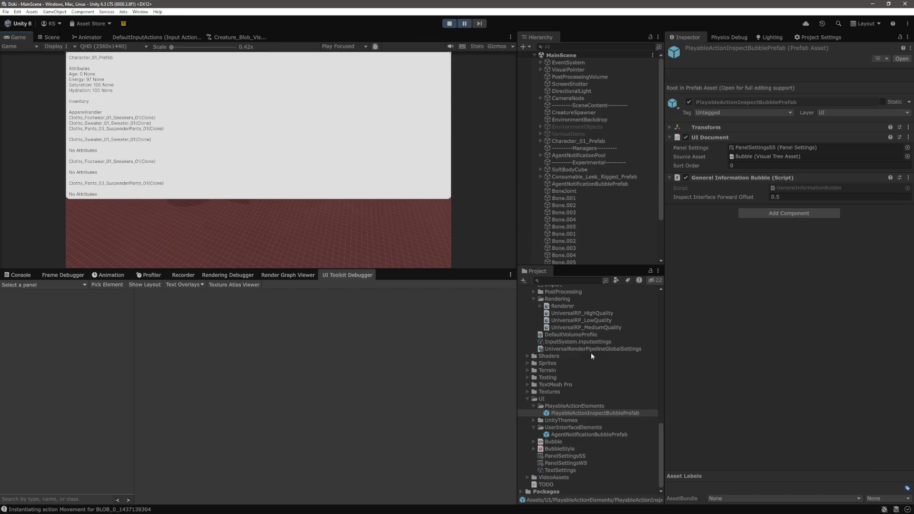
Step: Inspect the info bubble prefab clone and the PanelSettingsWS asset, then return to the clone
scroll(590, 356, up, 3)
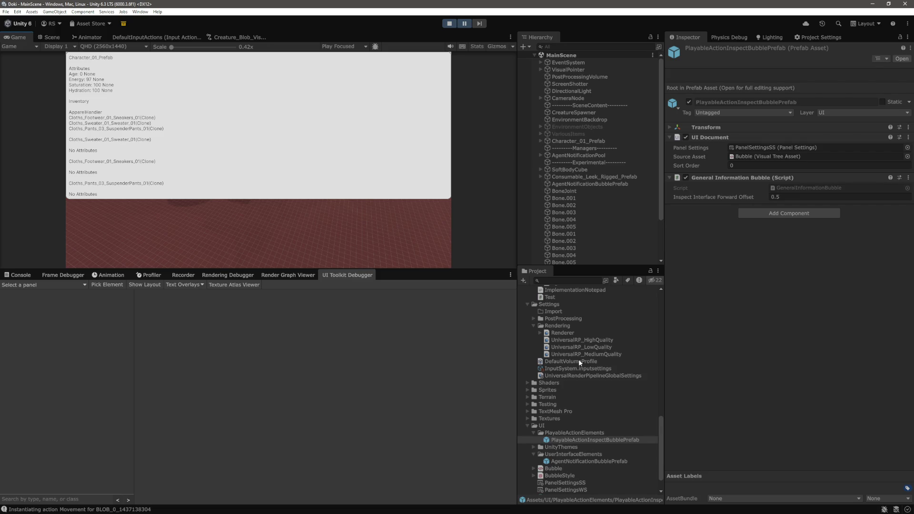
scroll(601, 188, down, 5)
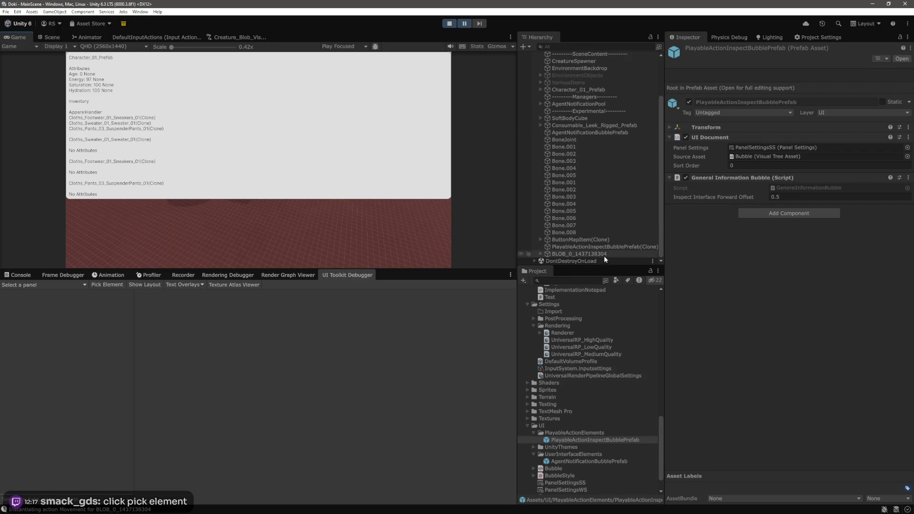
click(581, 247)
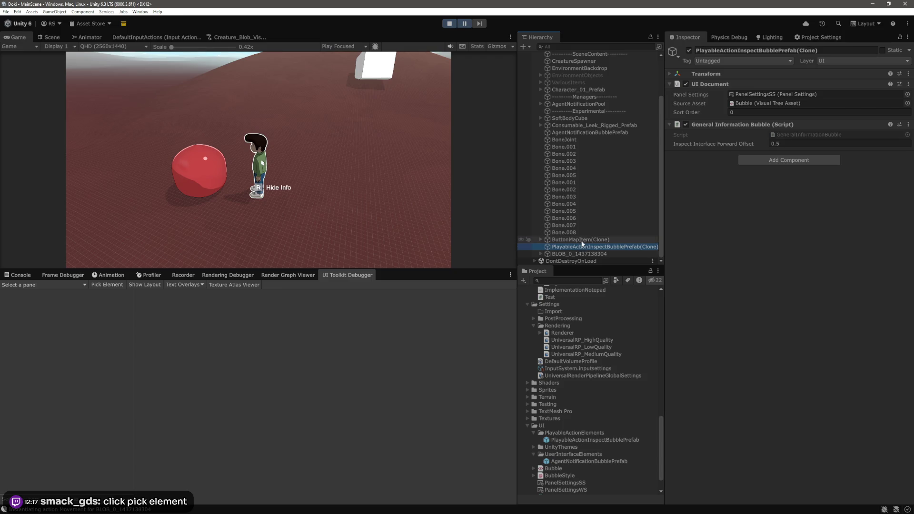
scroll(580, 218, up, 5)
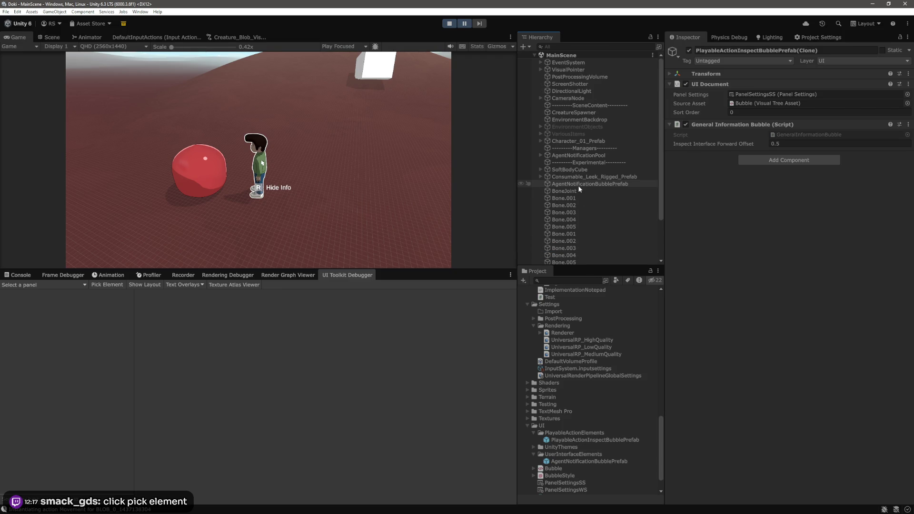
scroll(579, 188, down, 5)
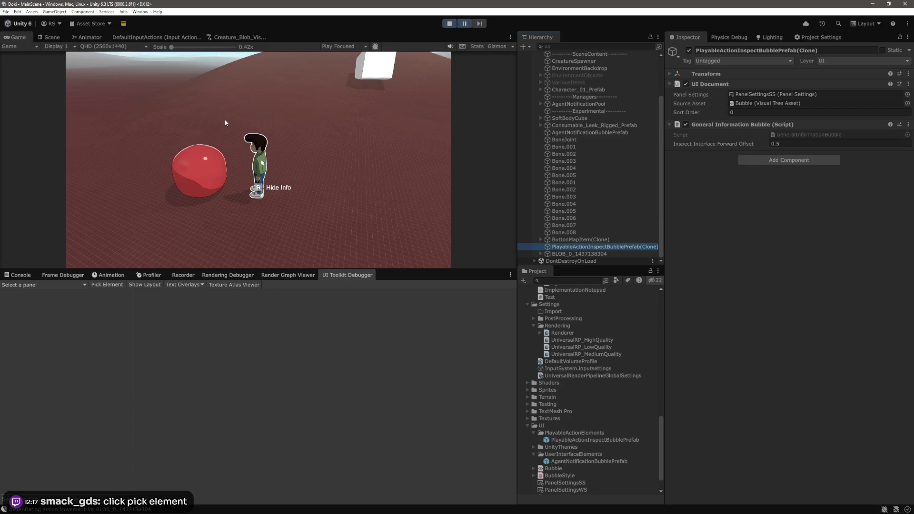
scroll(646, 363, down, 3)
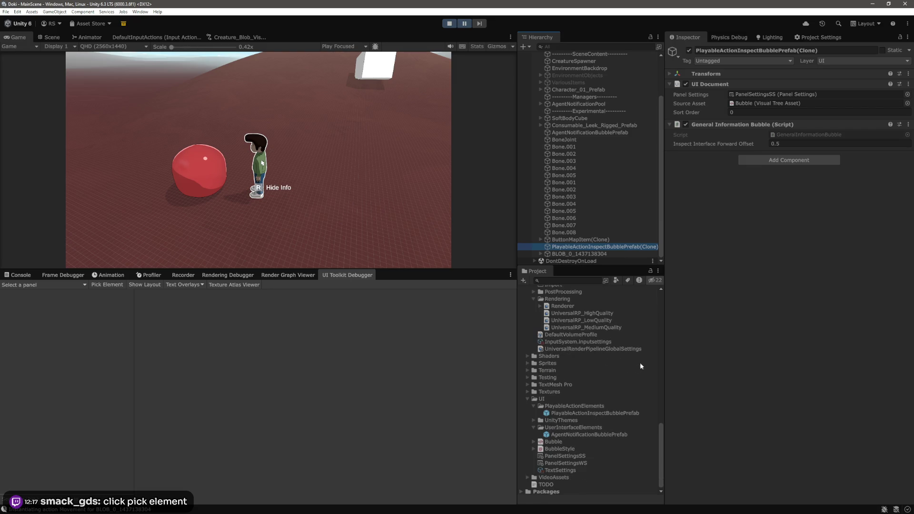
click(587, 464)
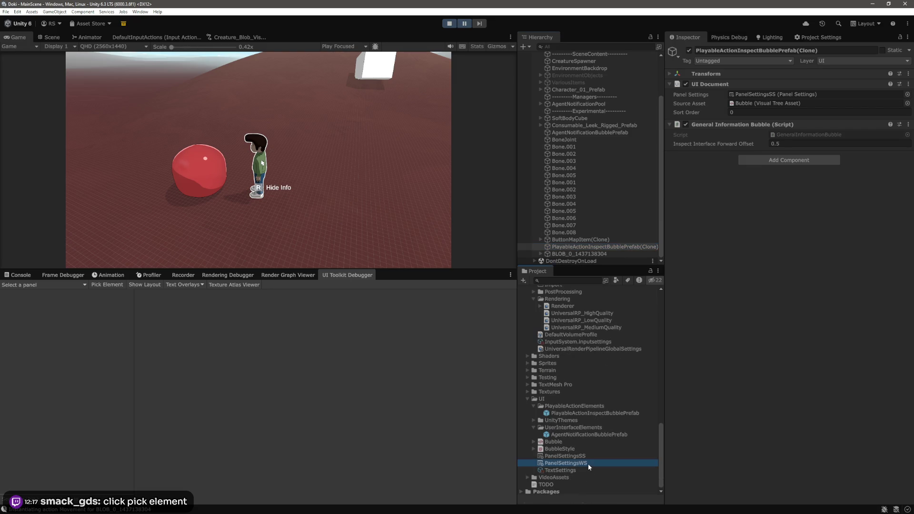
click(596, 248)
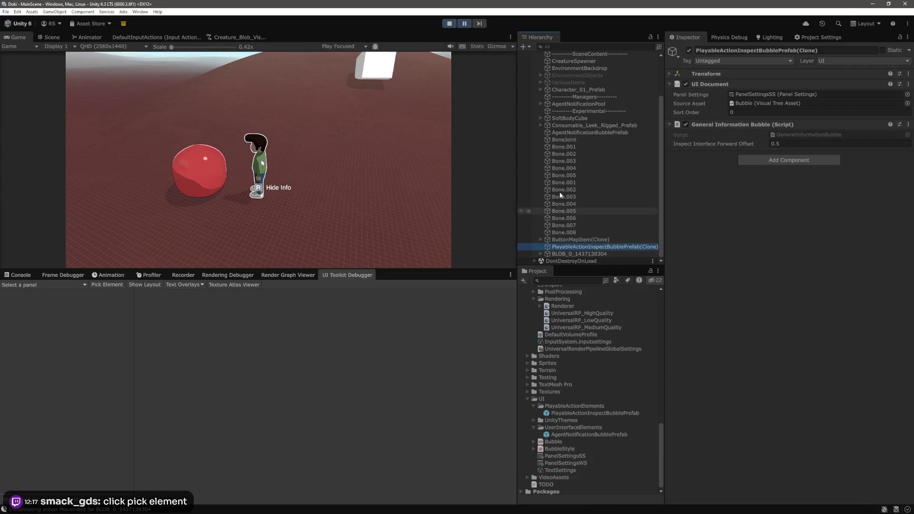
Step: Resume the game, reopen the character's info panel, pause, and use Pick Element on the bubble
click(465, 24)
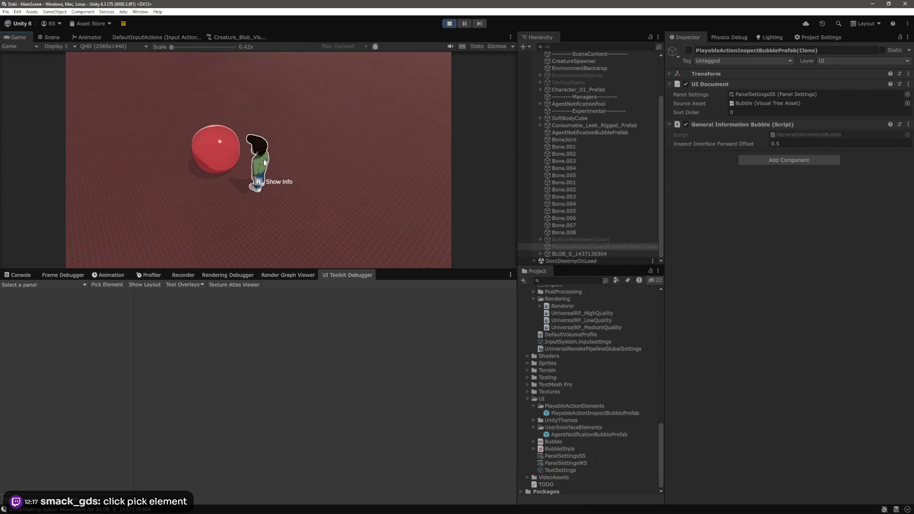
click(258, 185)
click(262, 162)
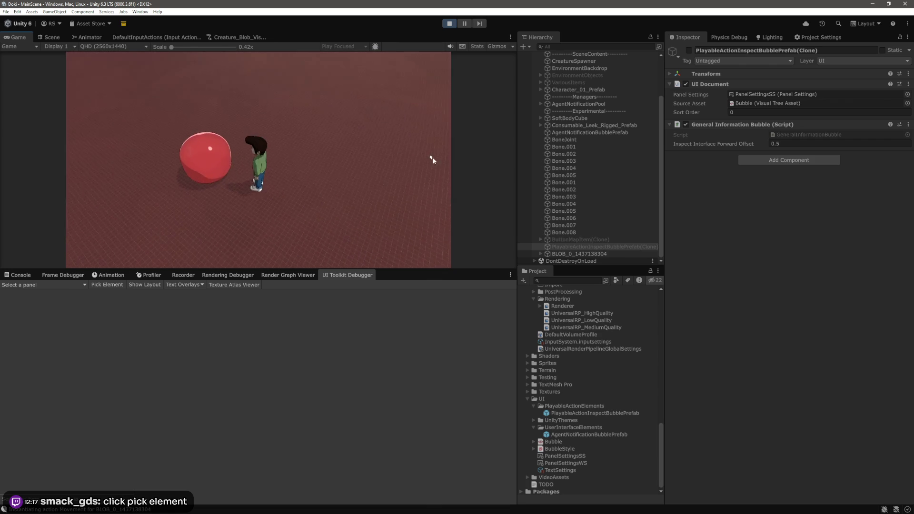
click(260, 181)
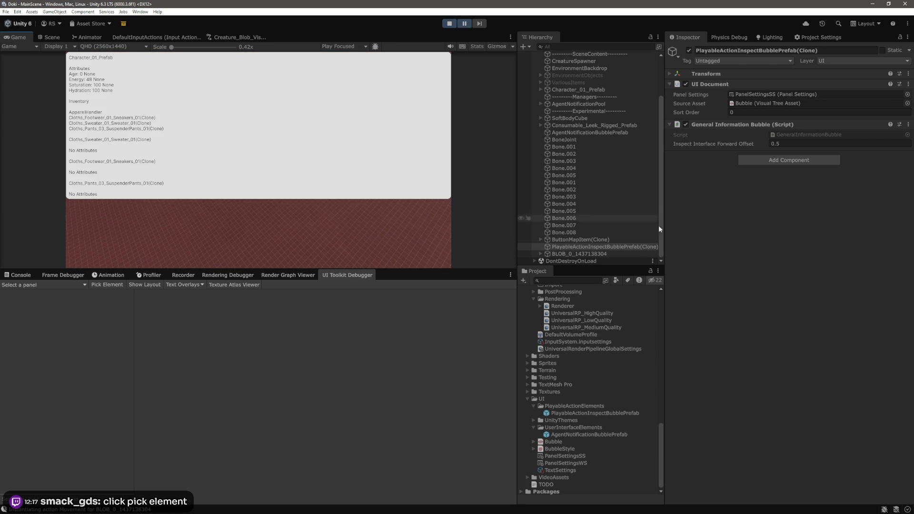
click(592, 247)
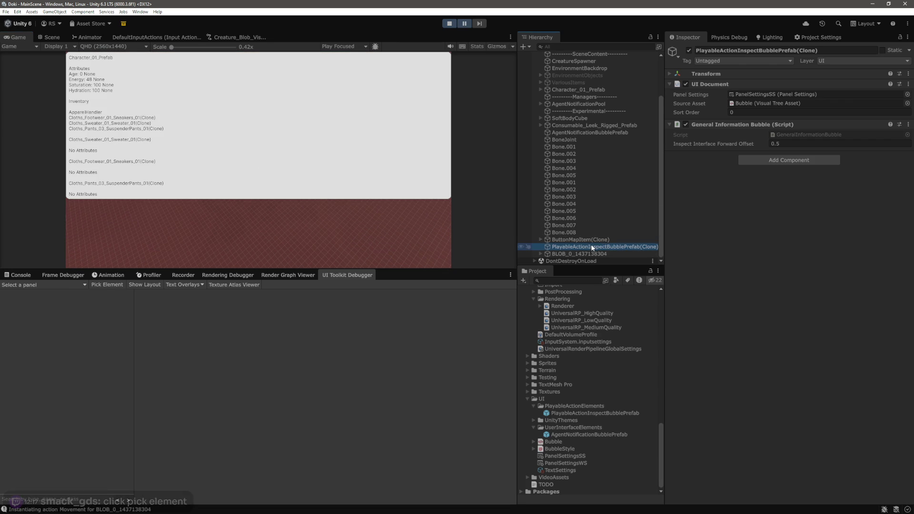
click(338, 172)
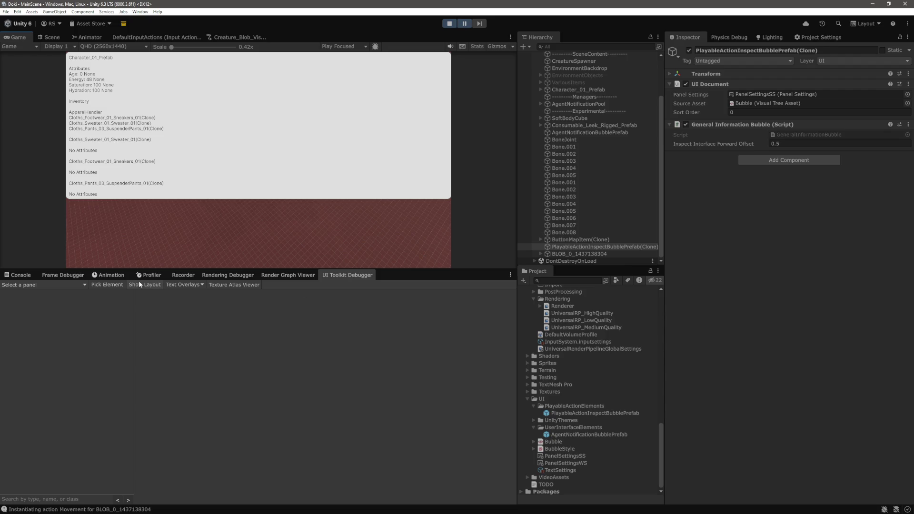
click(117, 286)
click(275, 175)
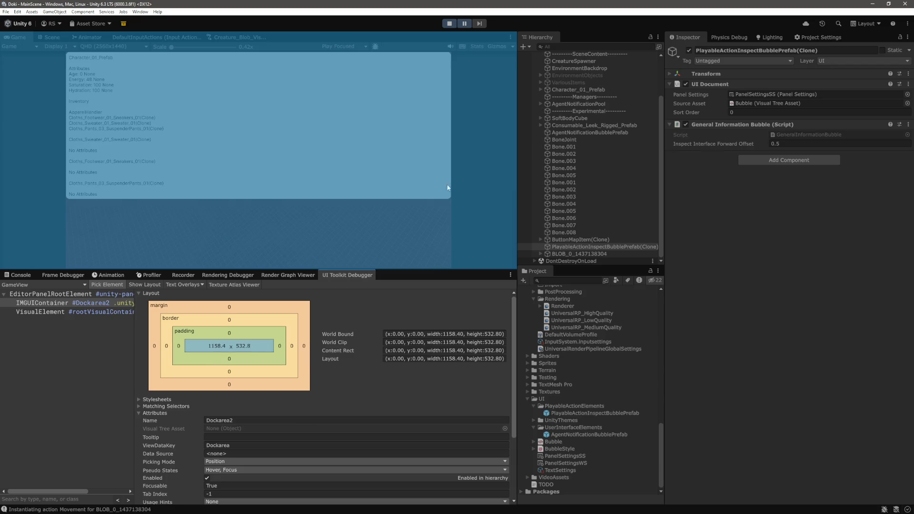
Step: Pick Box #background and try align-items Center before restoring Flex Start
click(417, 182)
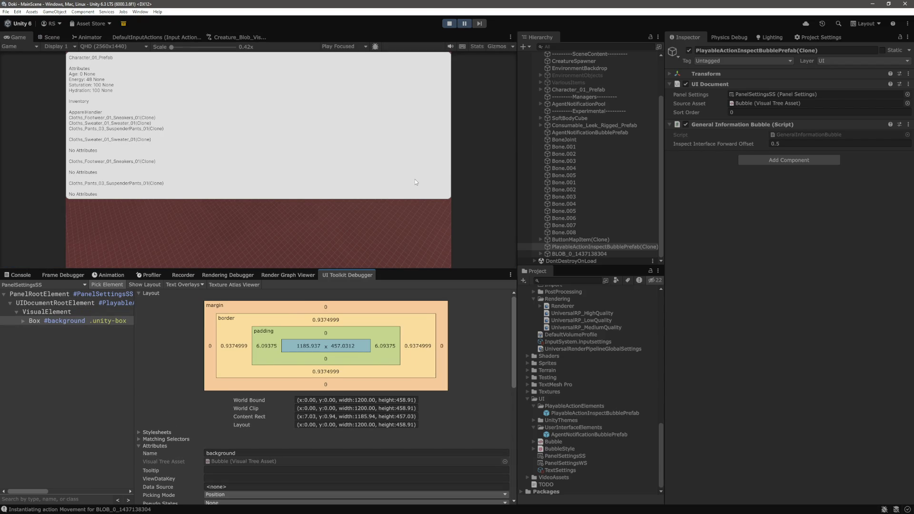
drag(514, 343, 513, 359)
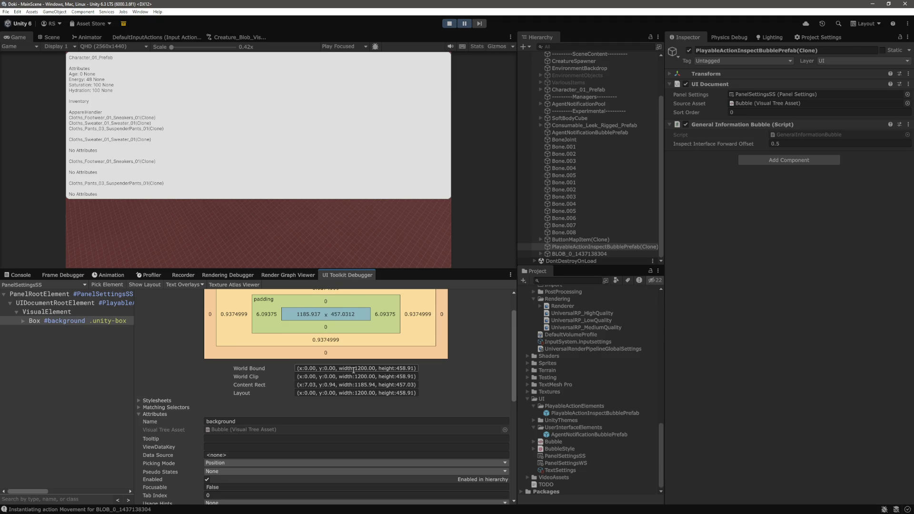
drag(513, 361, 515, 427)
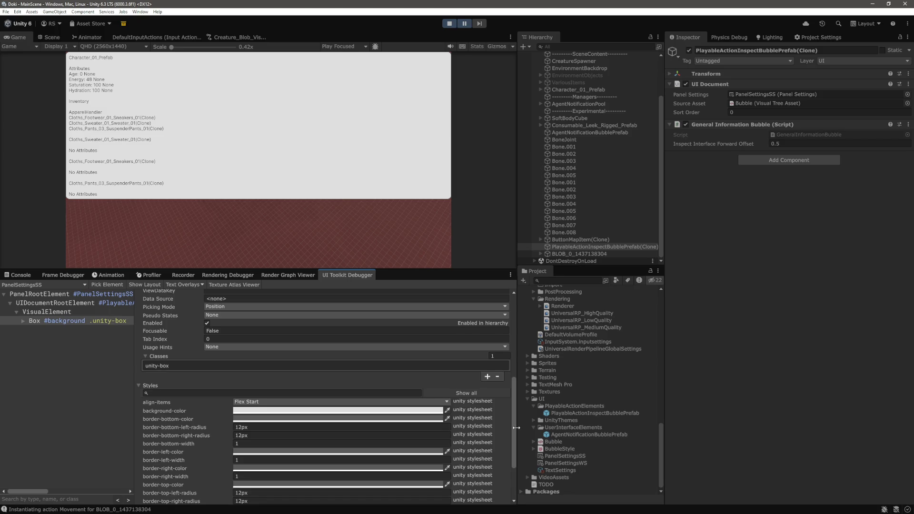
drag(516, 427, 510, 461)
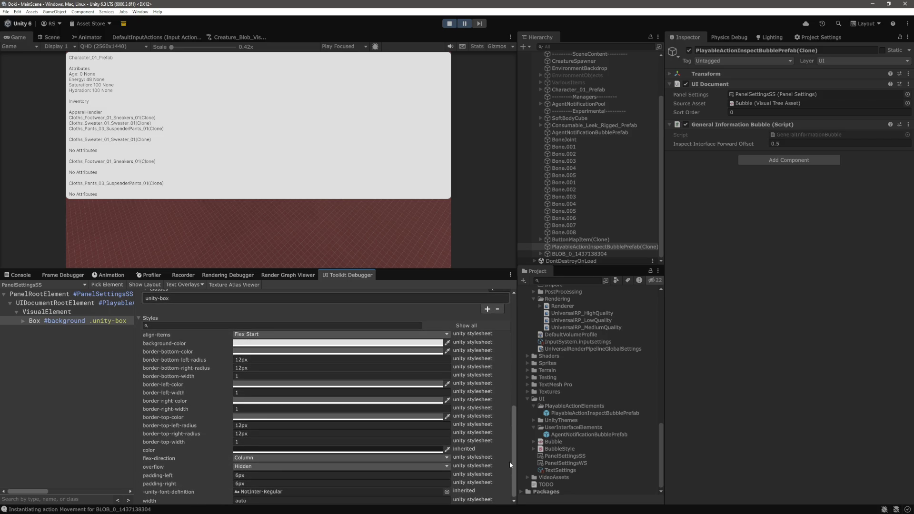
click(274, 335)
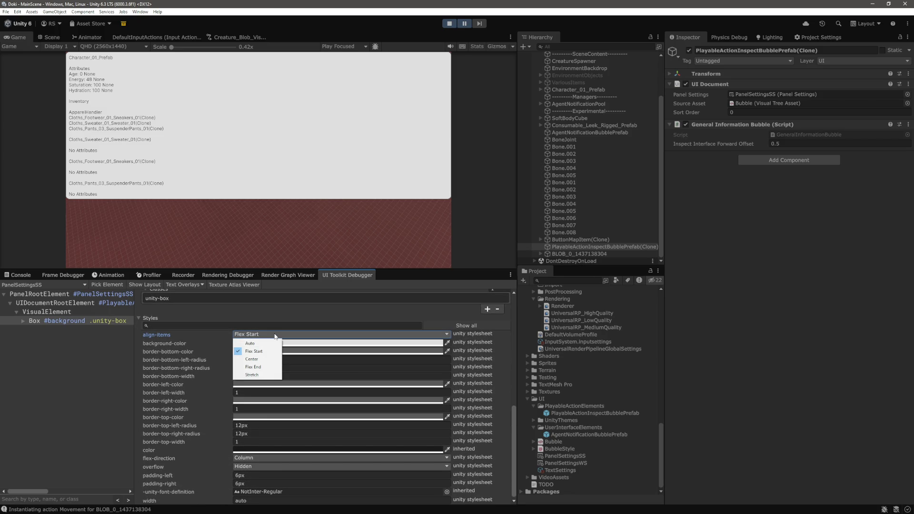
click(266, 359)
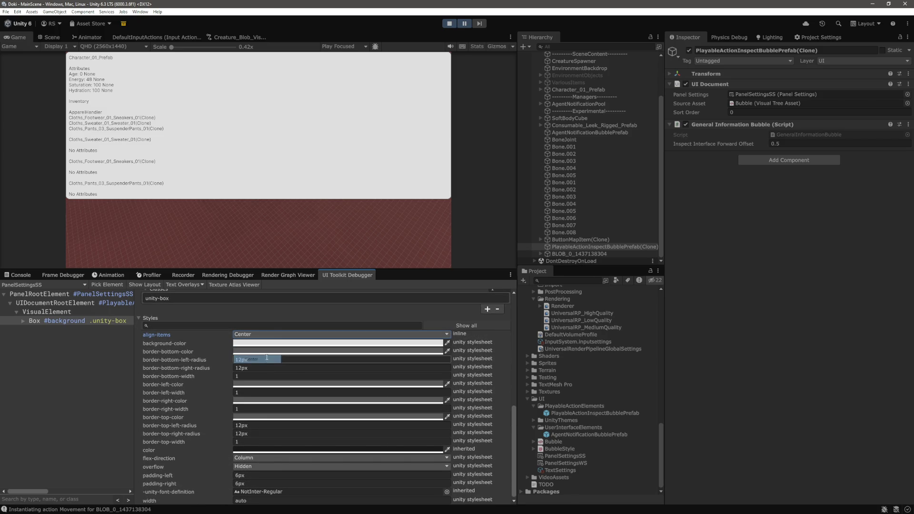
click(281, 333)
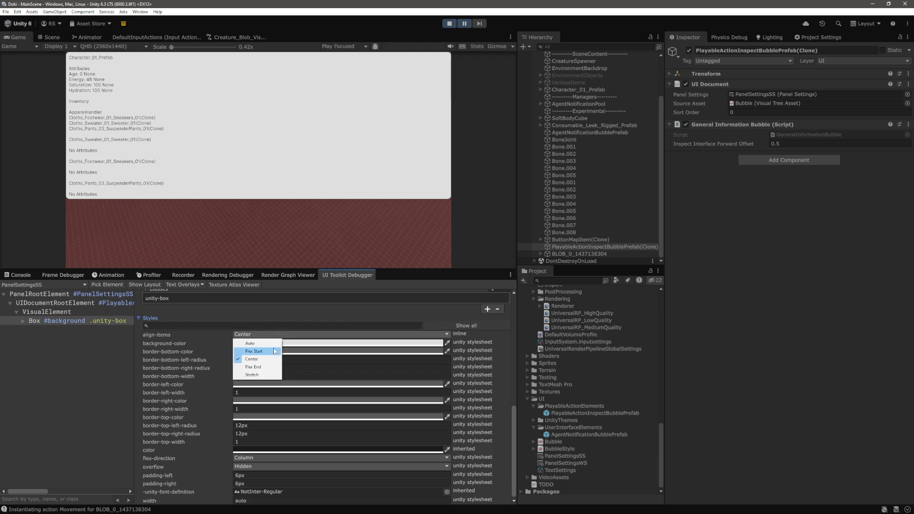
click(253, 351)
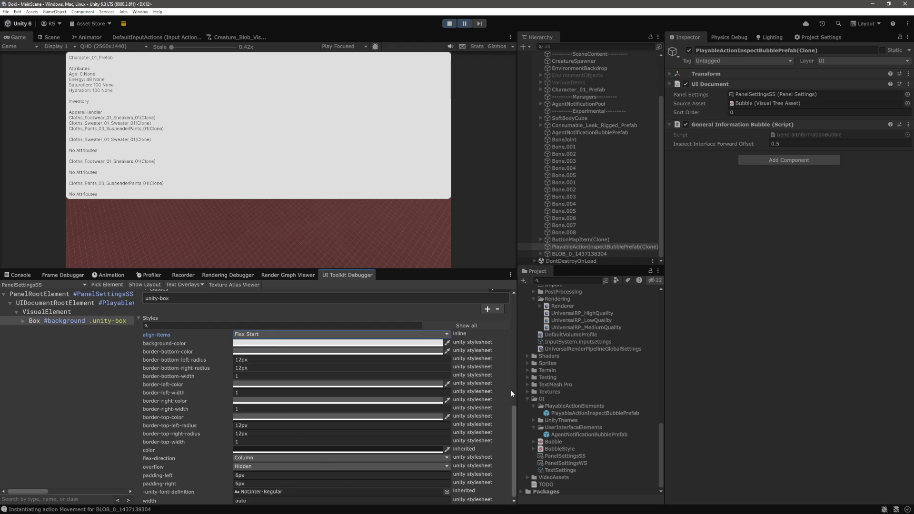
Step: Switch the background's overflow to Visible and back to Hidden, then pick Label #content
click(257, 467)
click(265, 476)
click(285, 467)
click(265, 484)
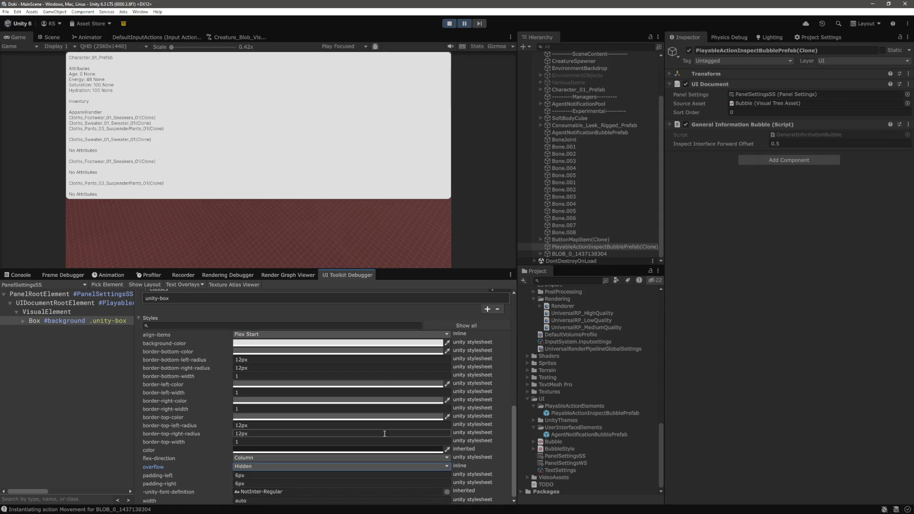
click(310, 466)
click(515, 456)
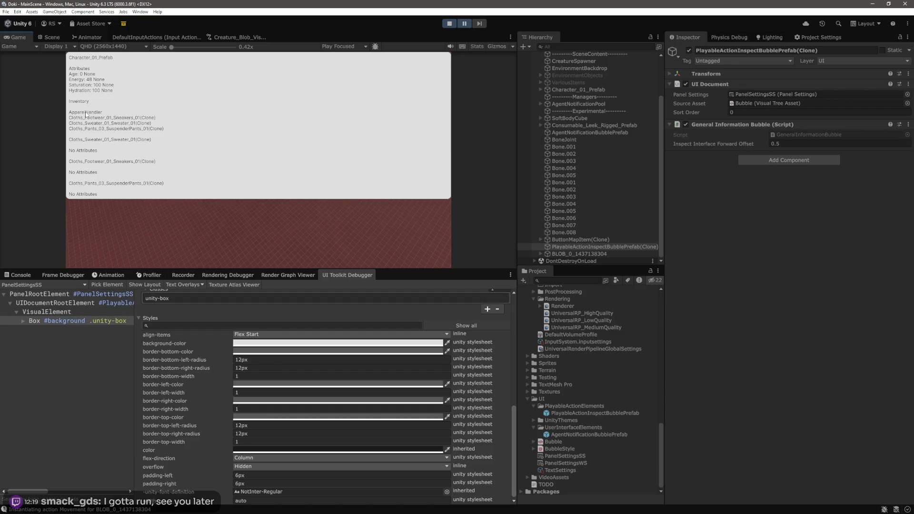
click(107, 284)
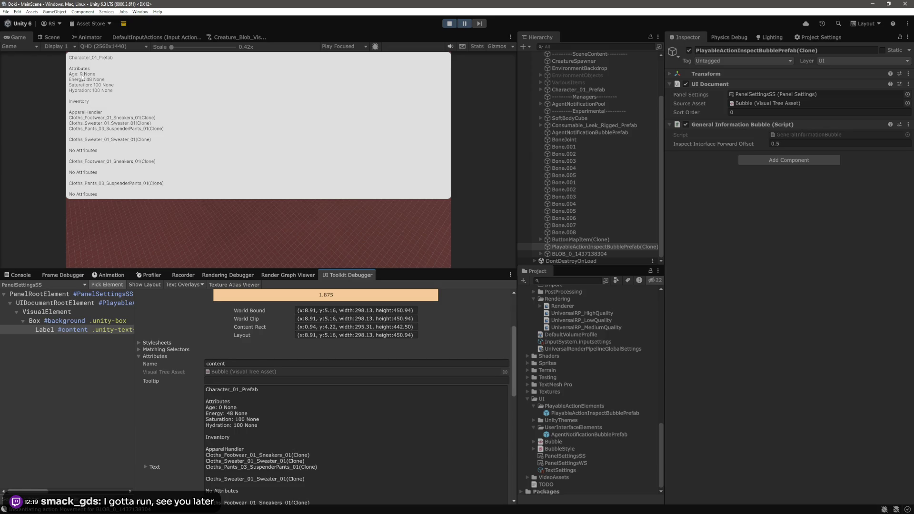
Step: Turn off Pick Element and scroll the debugger inspector for Label #content
click(81, 76)
drag(514, 369, 515, 438)
scroll(515, 437, up, 1)
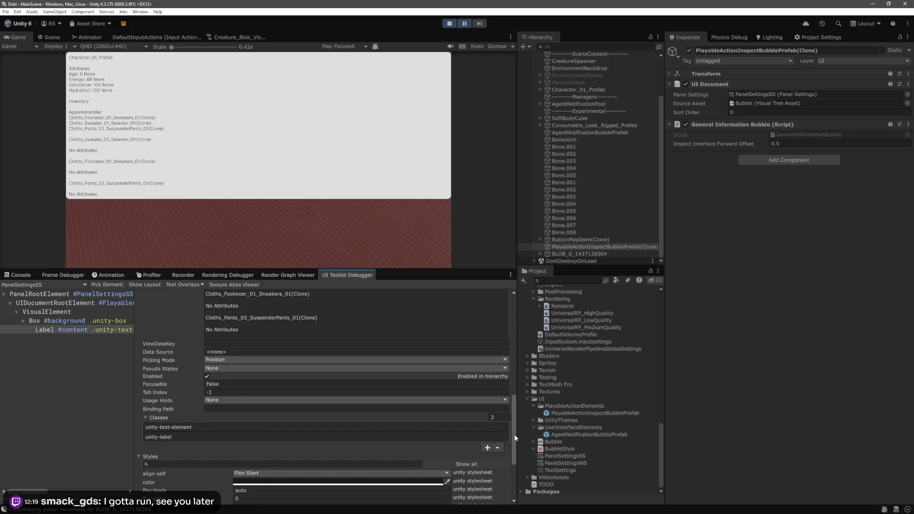
scroll(515, 438, down, 1)
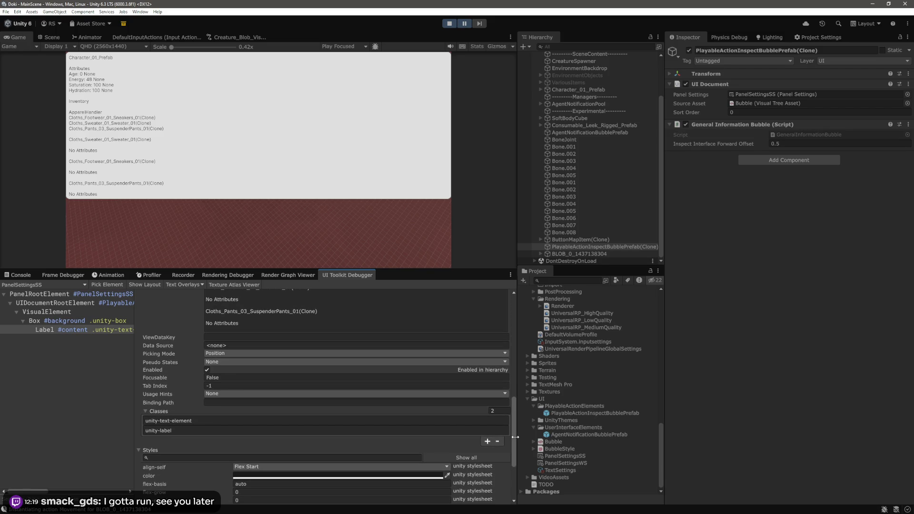
scroll(515, 437, down, 1)
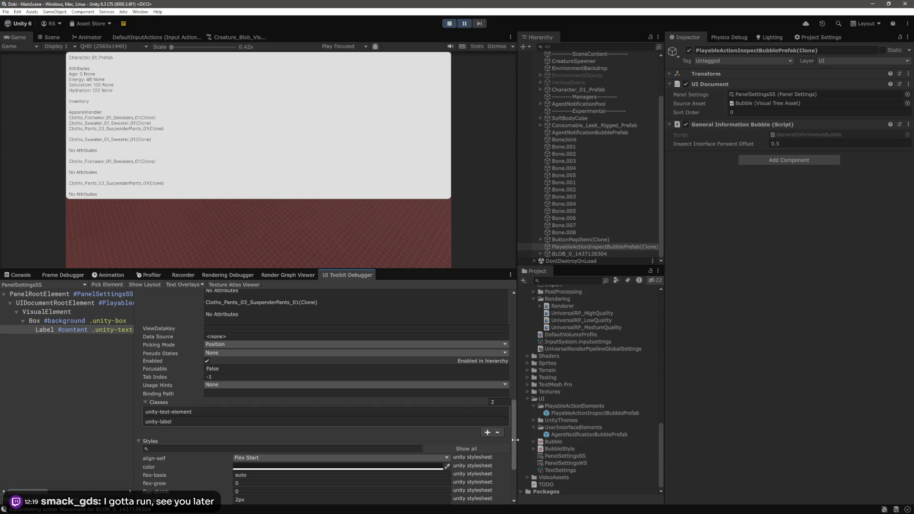
drag(515, 440, 518, 363)
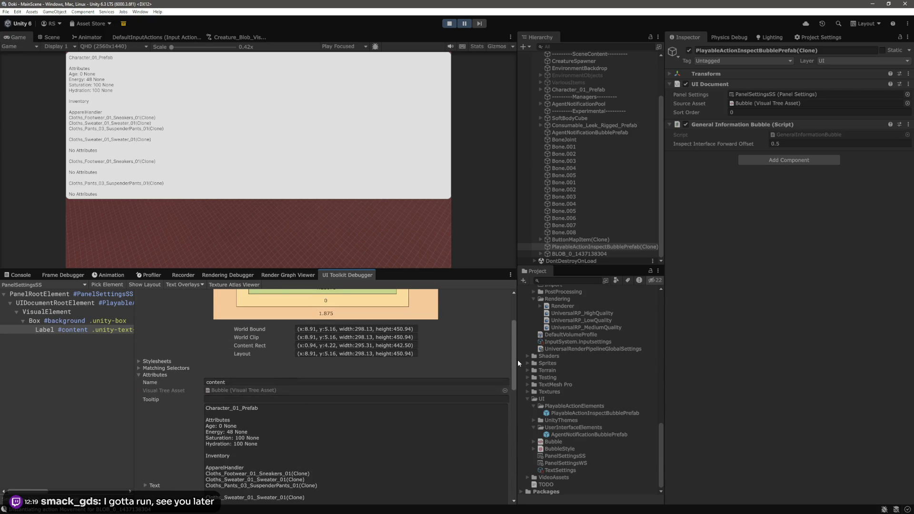
Step: Expand and collapse the Stylesheets and Matching Selectors sections for the content label
click(154, 362)
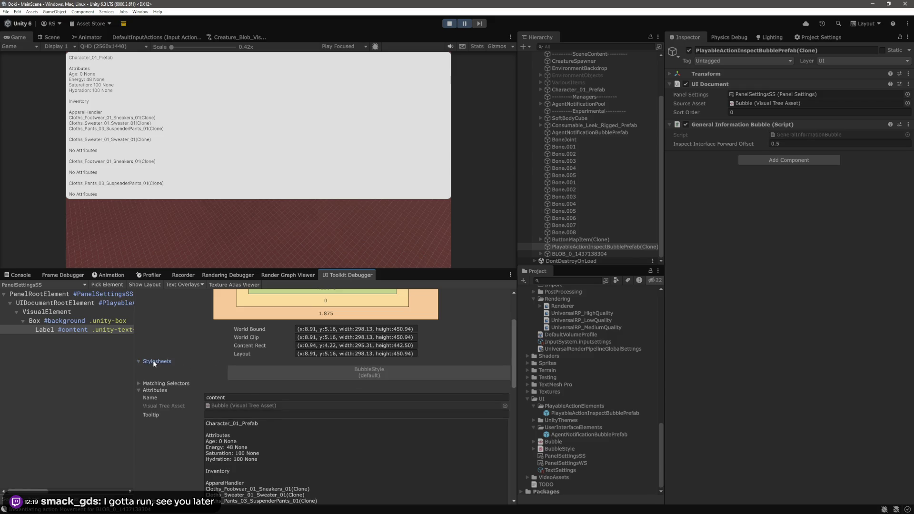
click(154, 362)
click(162, 368)
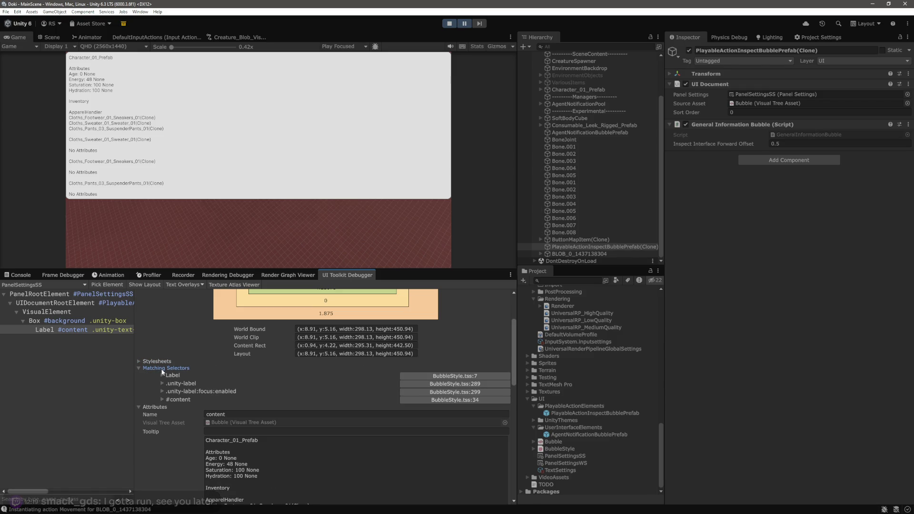
click(161, 368)
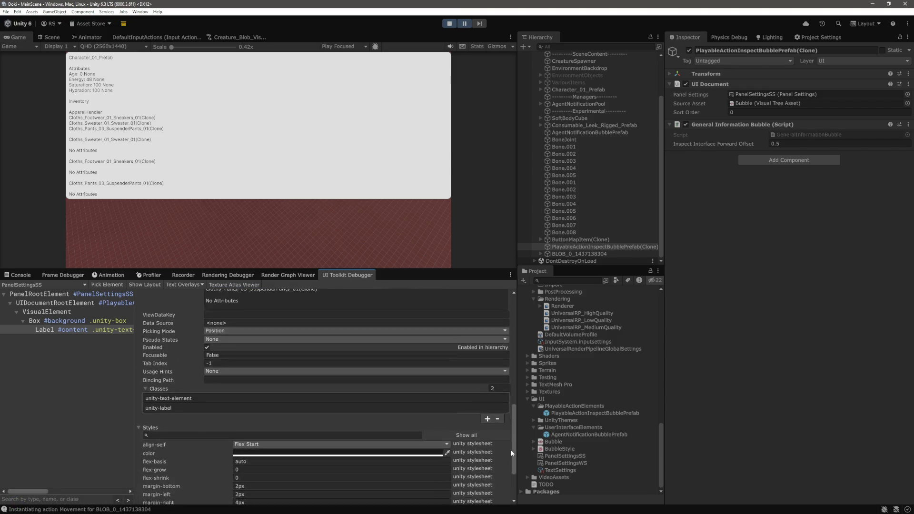